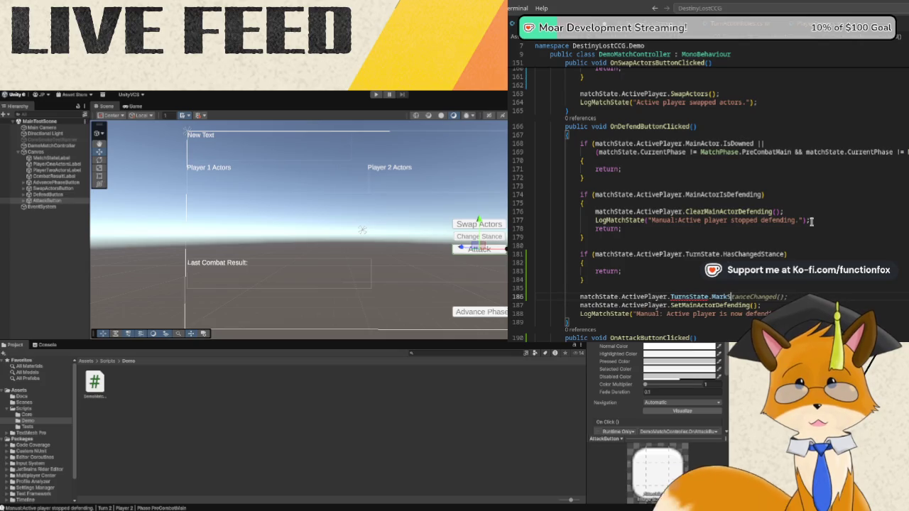
Finish the MarkStanceChanged(); call and move that line below SetMainActorDefending in OnDefendButtonClicked.
key(Tab)
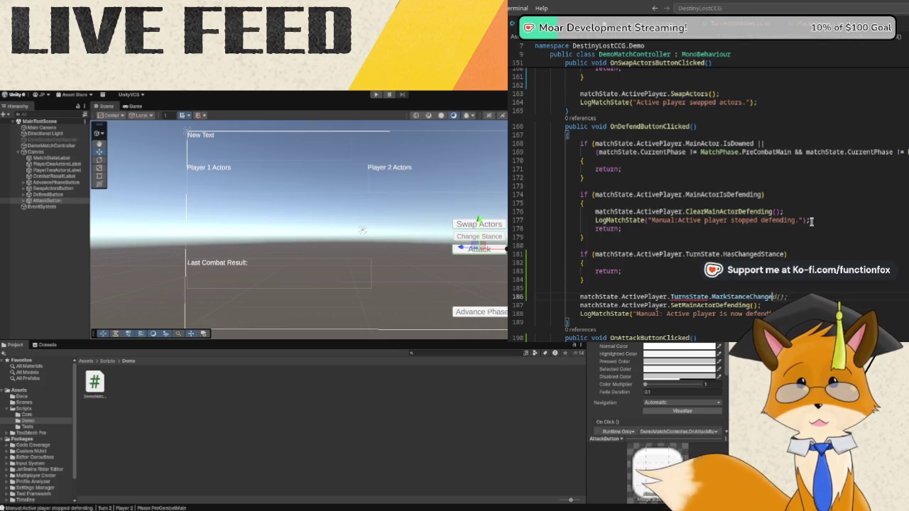
text(;)
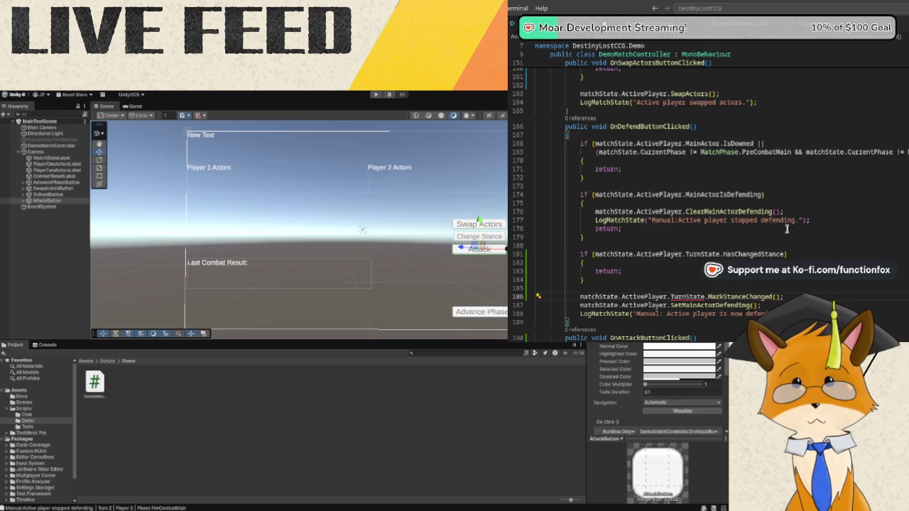
click(618, 296)
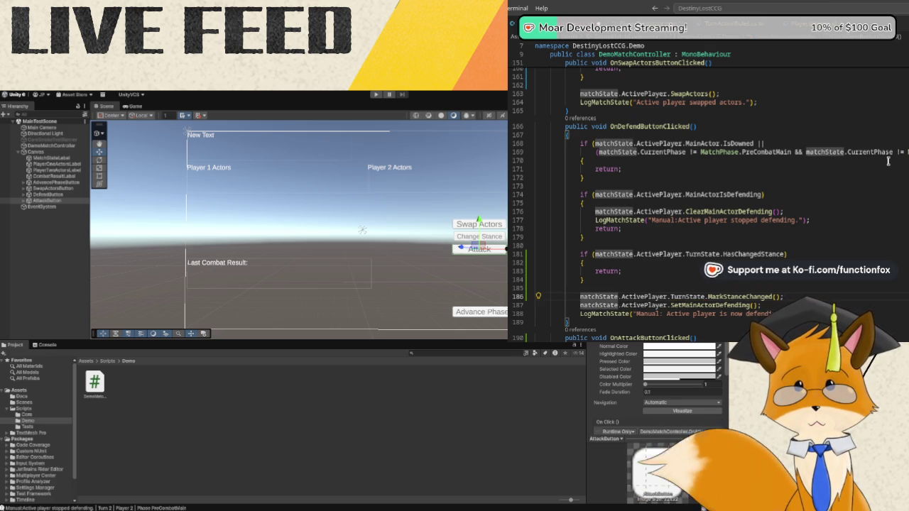
key(alt+Down)
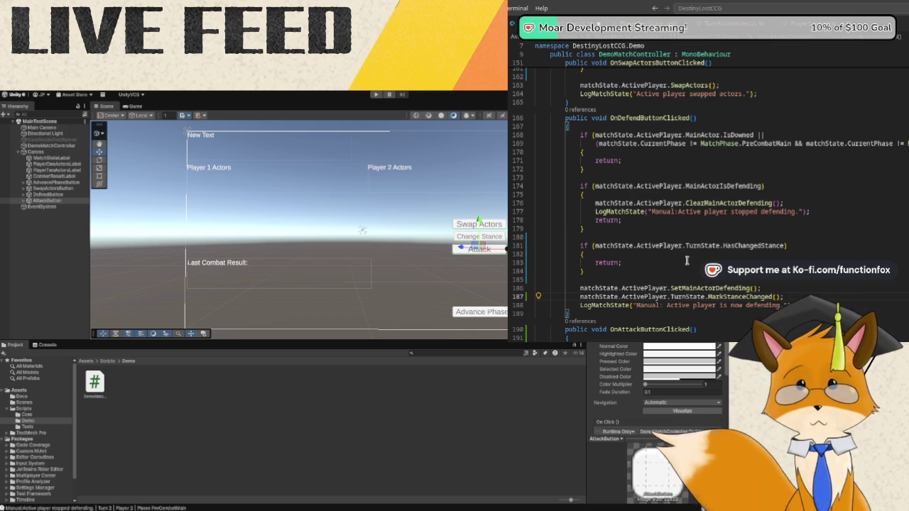
scroll(687, 262, up, 2)
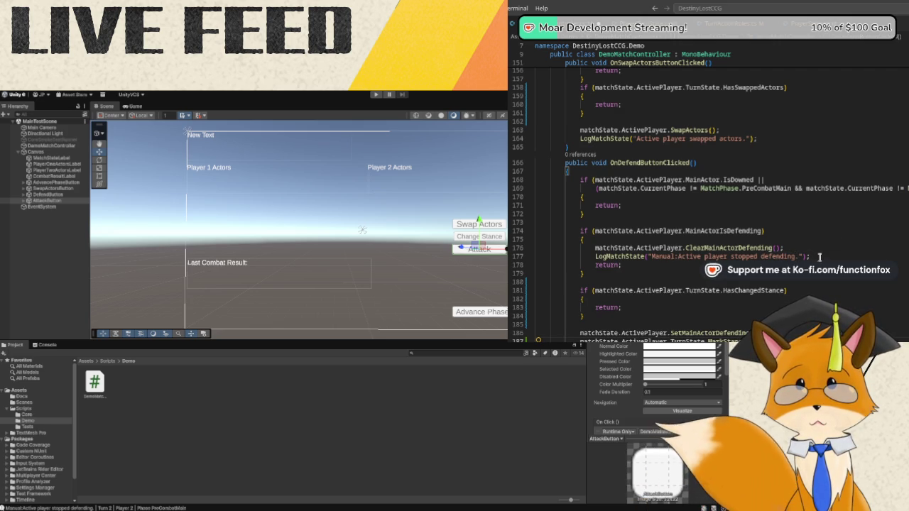
scroll(839, 242, down, 1)
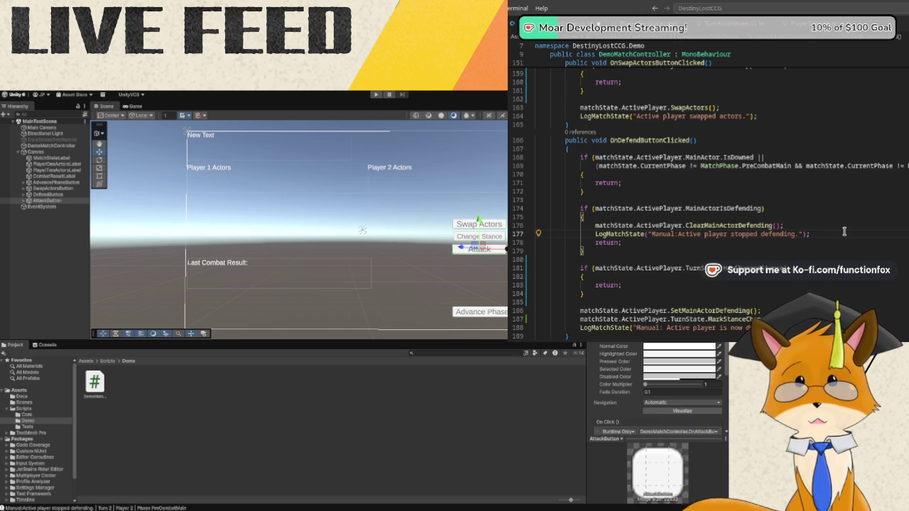
Add matchState.ActivePlayer.TurnState.MarkStanceChanged() after the stopped-defending log line, then run the demo.
key(Return)
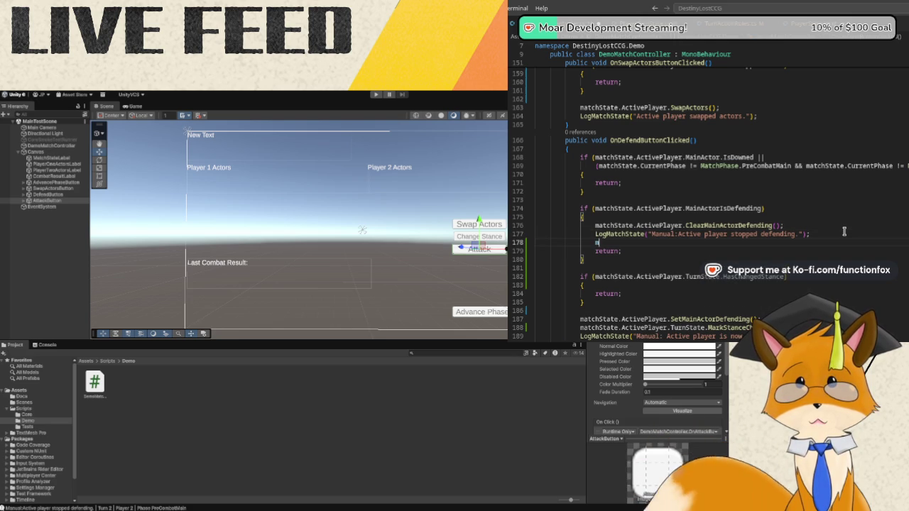
text(atchState.Ac)
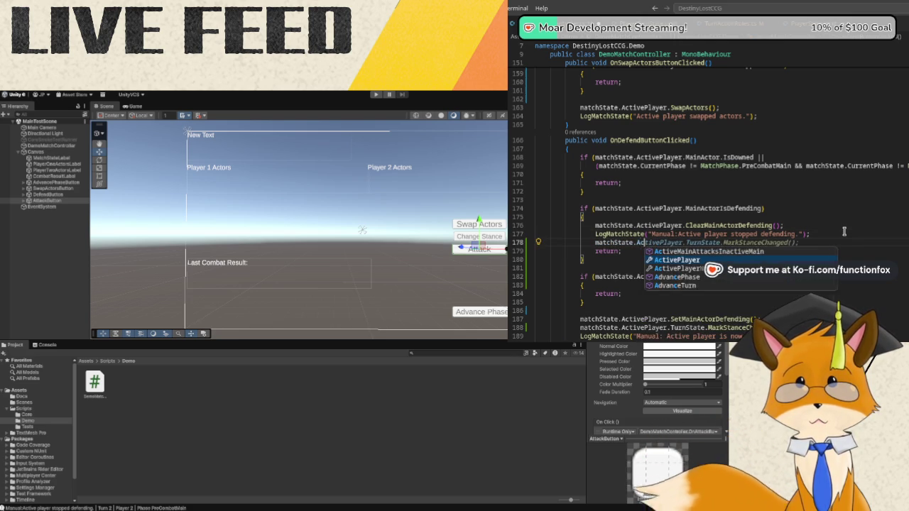
text(tivePlayer.TurnState.)
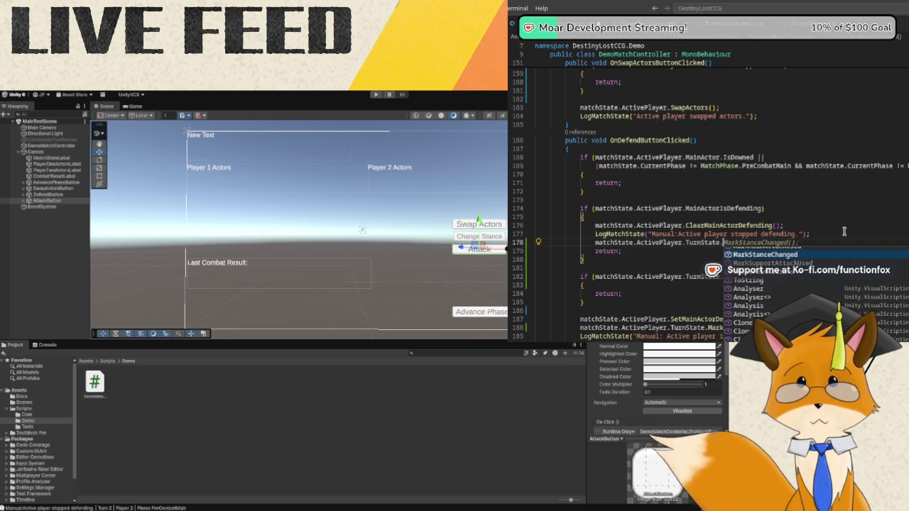
key(Tab)
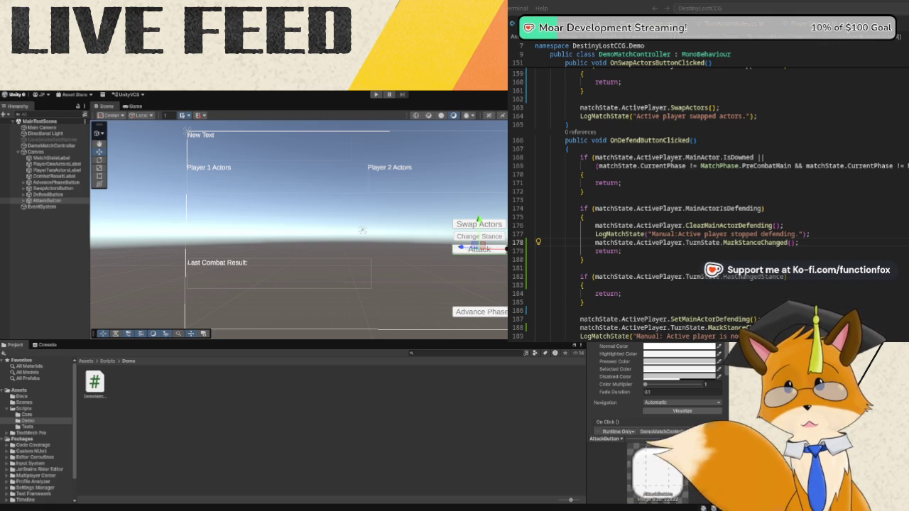
click(378, 95)
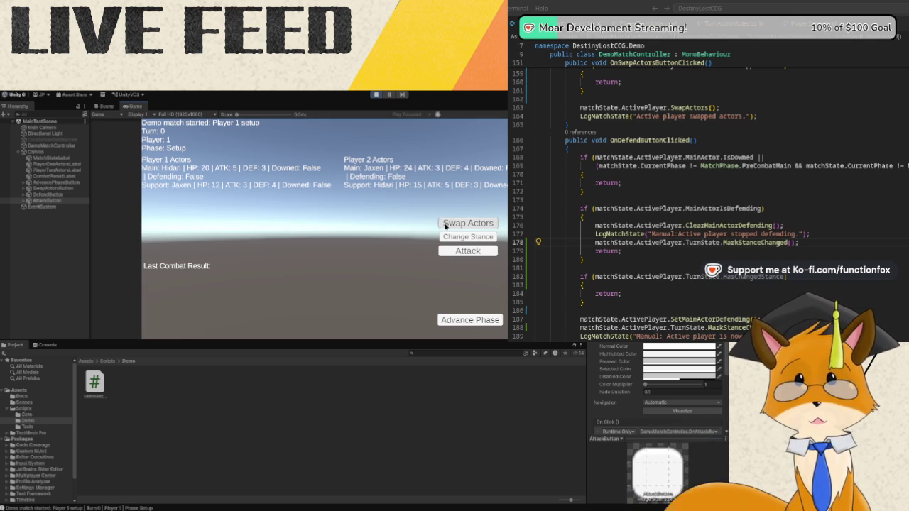
Advance the match to turn 2 PreCombatMain and swap Player 2's main and support actors.
click(461, 321)
click(461, 321)
click(461, 322)
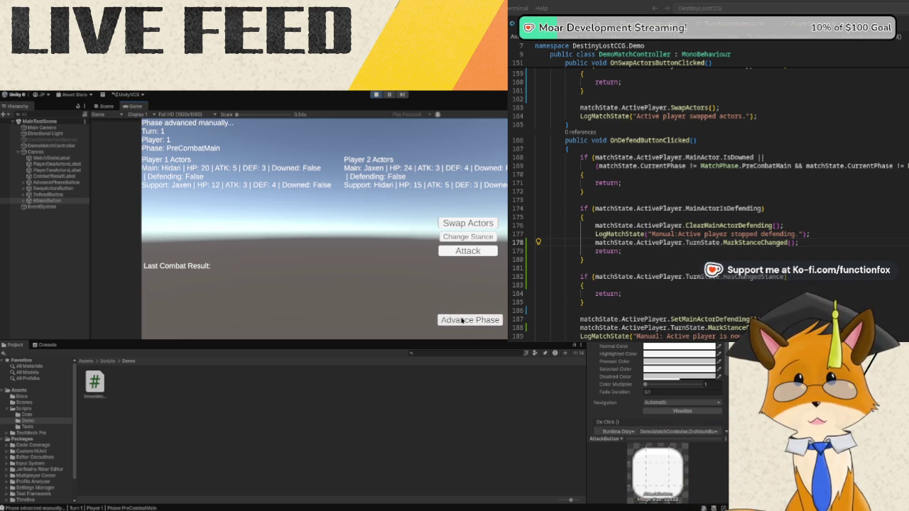
click(461, 321)
click(461, 321)
click(461, 321)
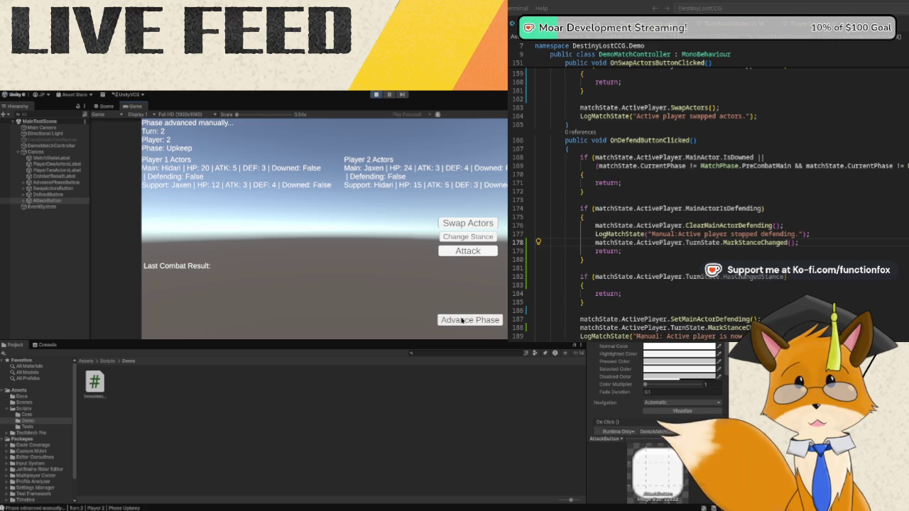
click(461, 321)
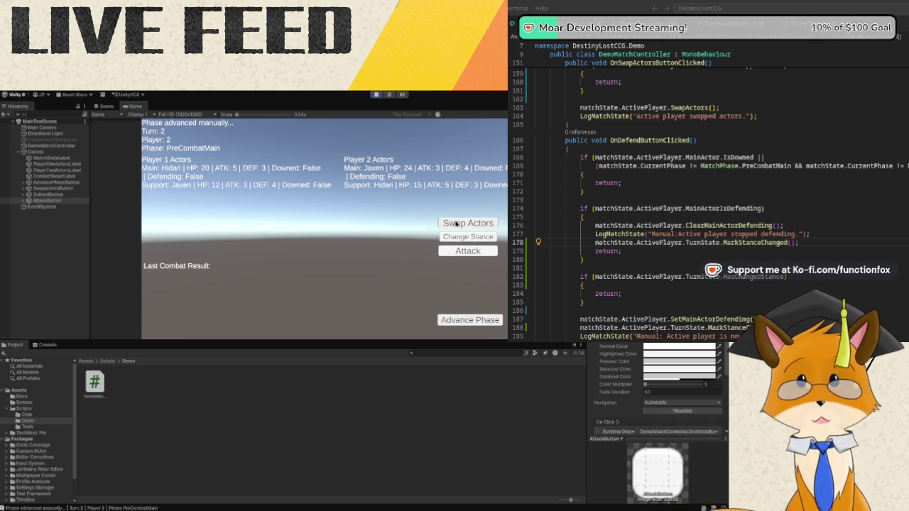
click(457, 223)
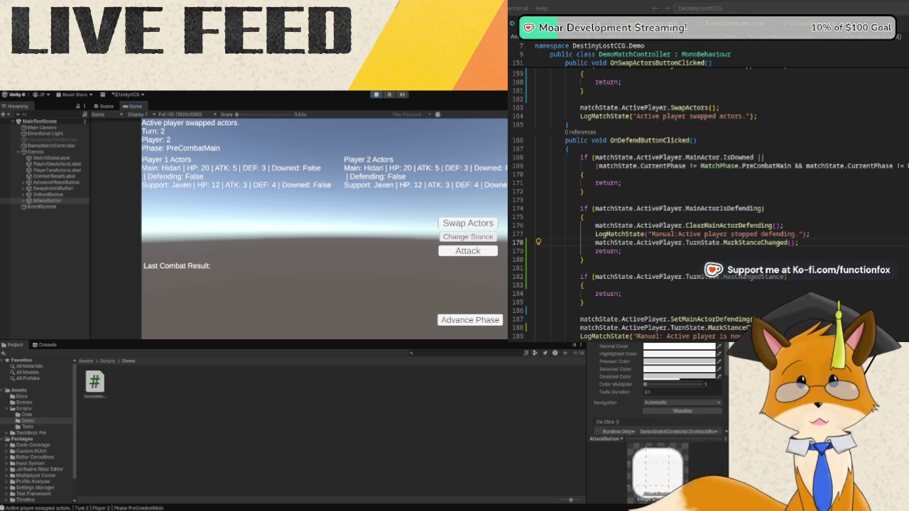
Advance to Player 1's turn 3 PreCombatMain, toggle defending on and off, then stop play.
click(476, 323)
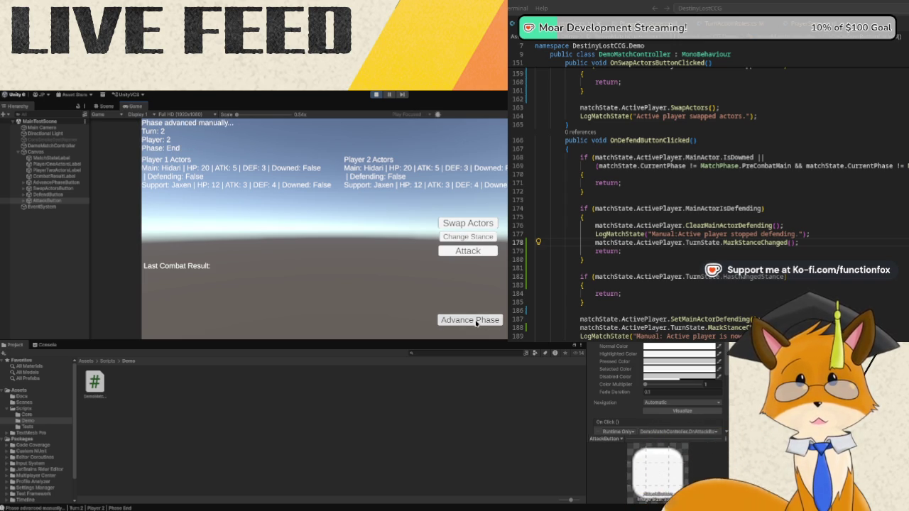
click(477, 323)
click(477, 323)
click(477, 323)
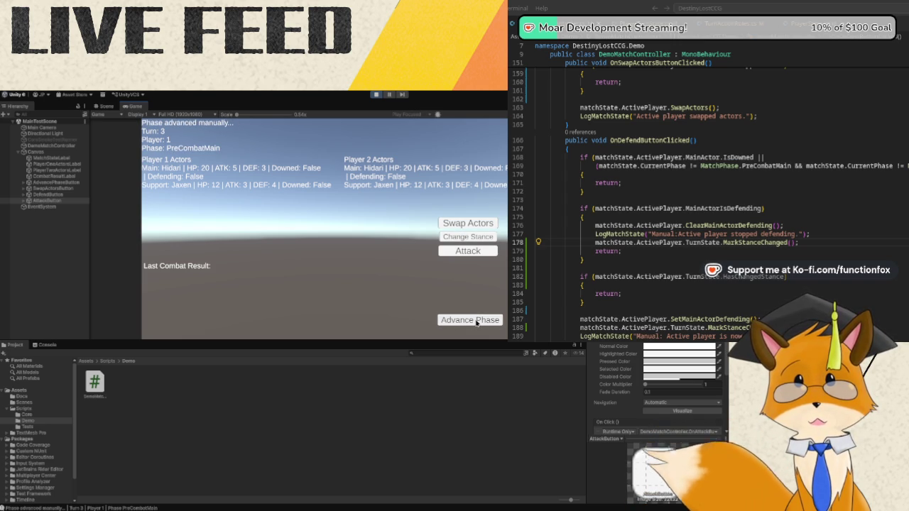
click(451, 240)
click(452, 240)
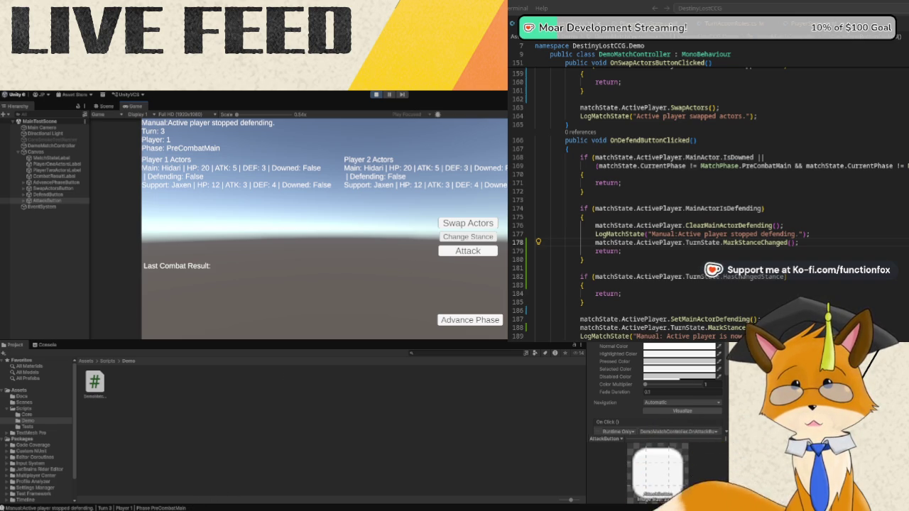
click(376, 95)
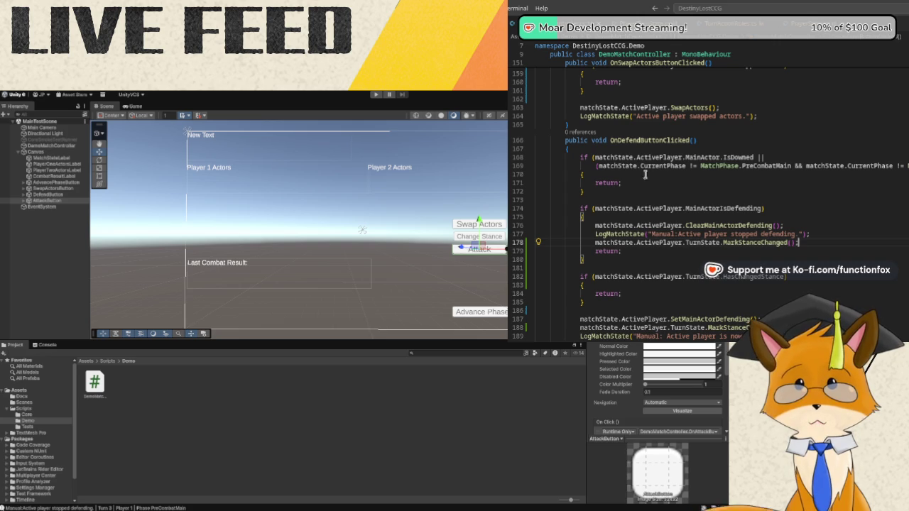
Add an early-return if (matchState.ActivePlayer.TurnState.HasChangedStance) check after the first block.
click(614, 190)
key(Return)
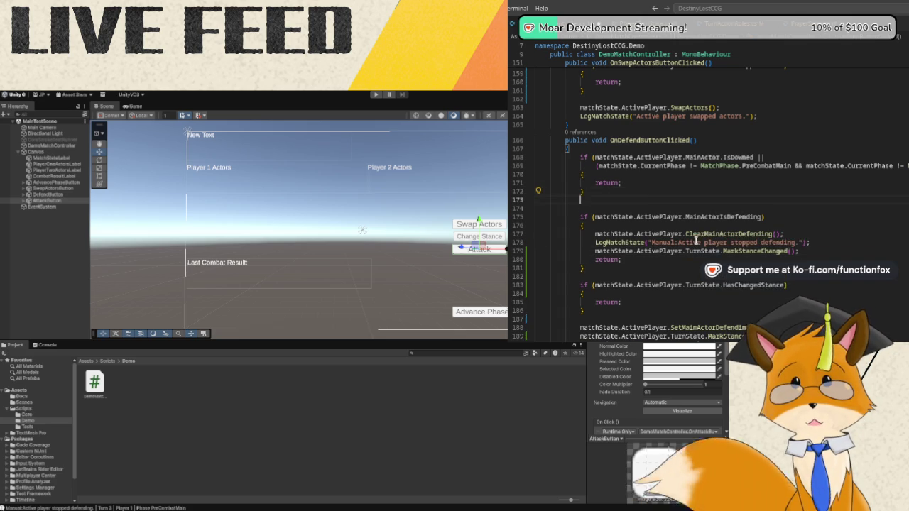
key(Return)
text(if ()
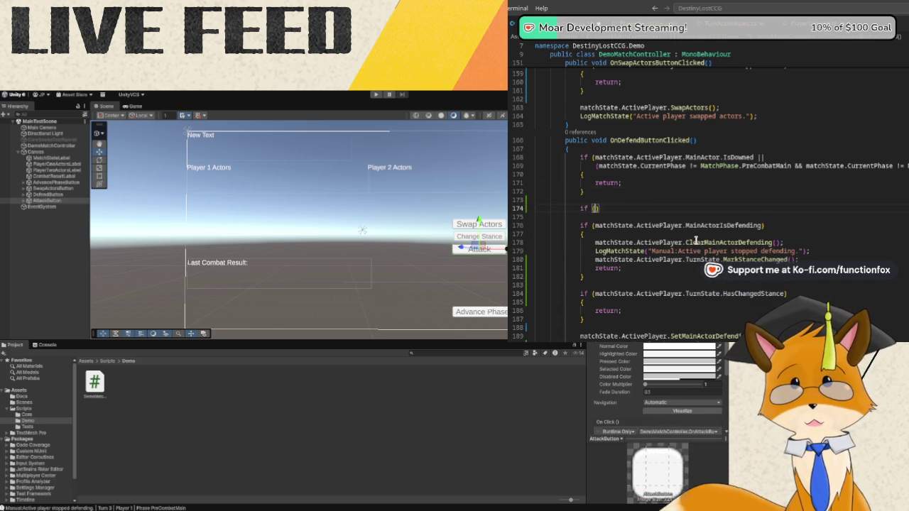
text(matchState.ActivePla)
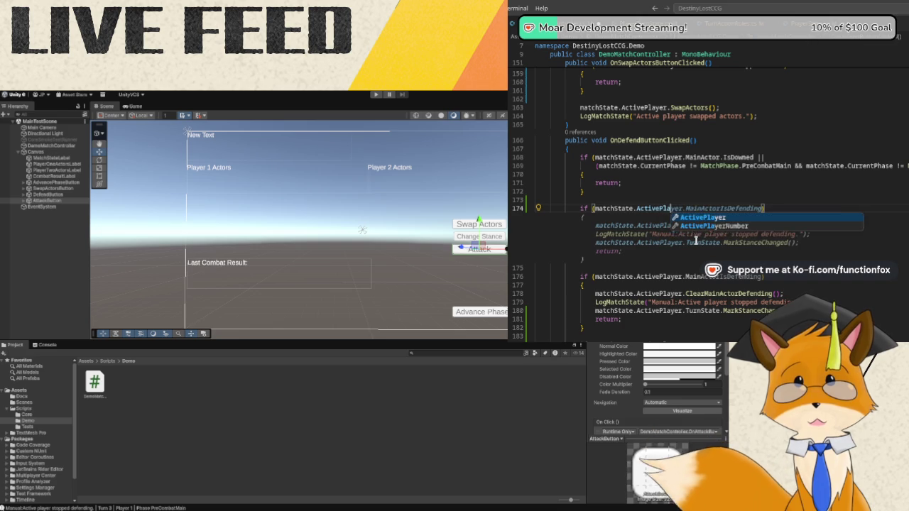
text(yer.)
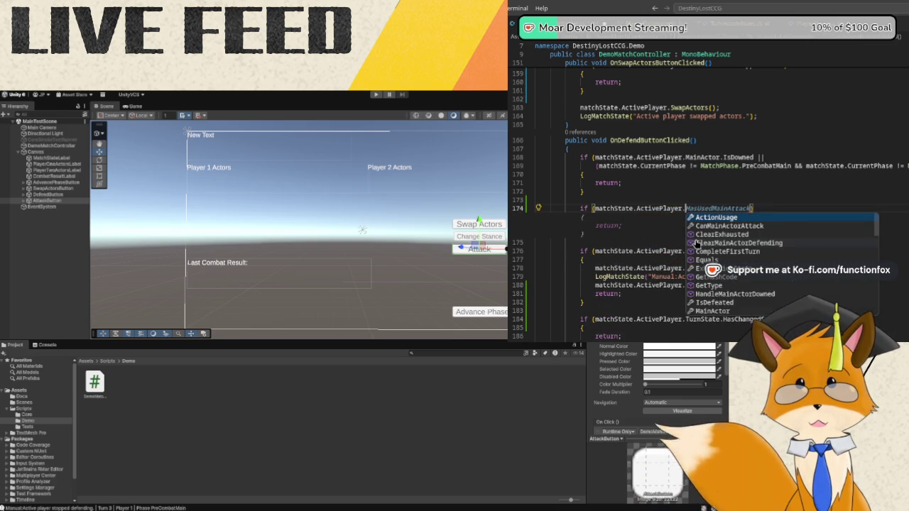
text(TurnState.Ha)
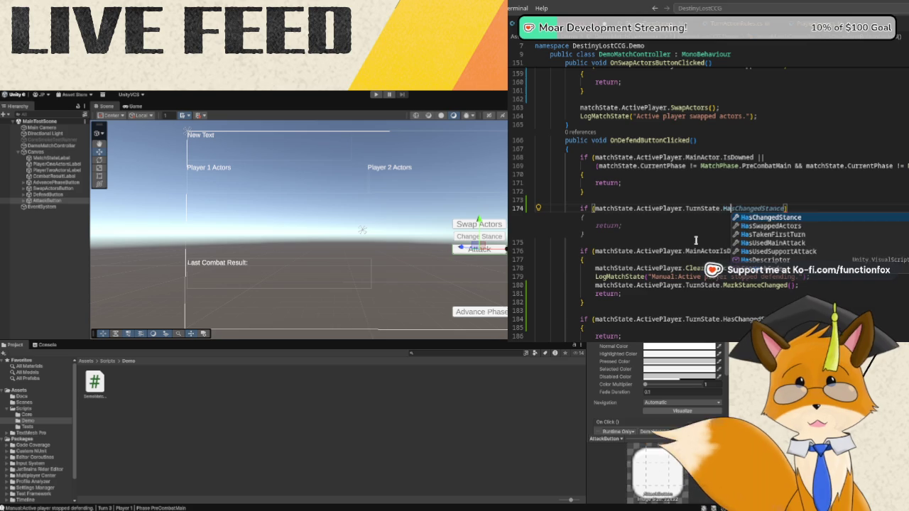
key(Tab)
key(Tab)
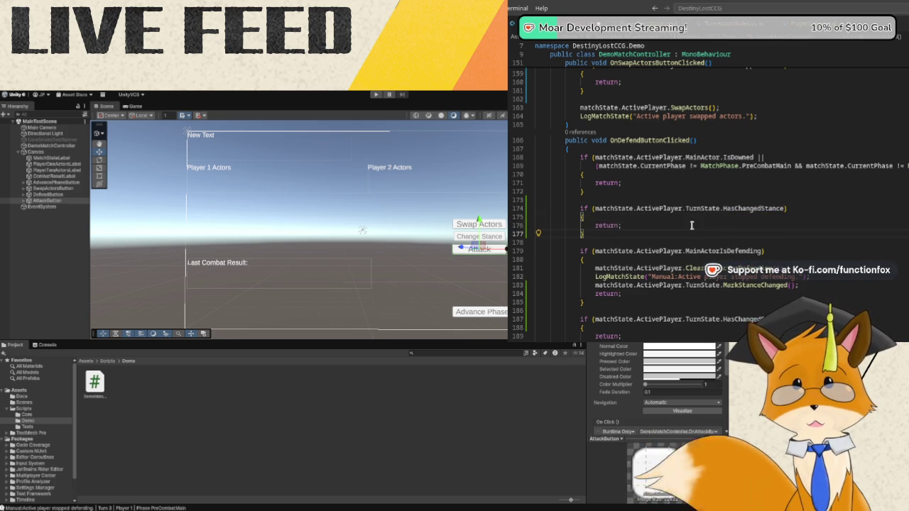
Delete the later duplicate HasChangedStance check and its blank lines, then return to Unity.
scroll(692, 225, down, 2)
scroll(692, 225, up, 1)
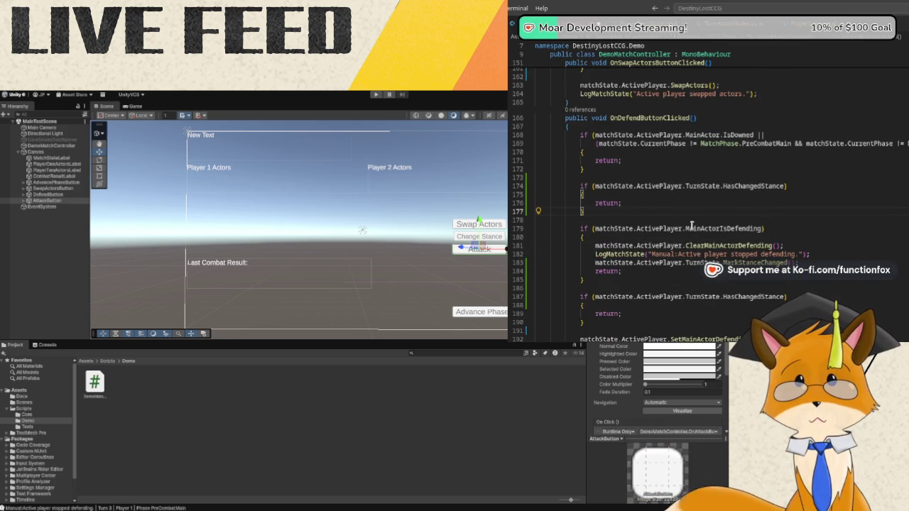
scroll(692, 225, down, 2)
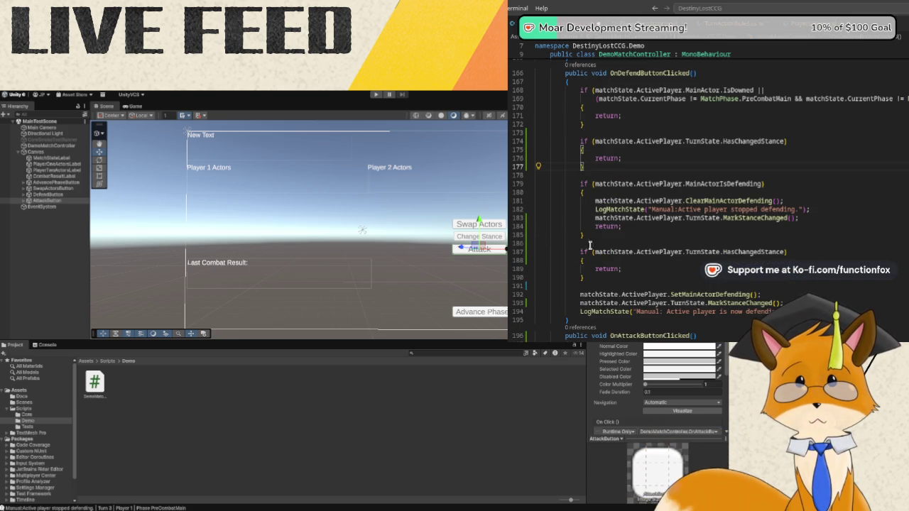
drag(632, 276, 566, 252)
key(BackSpace)
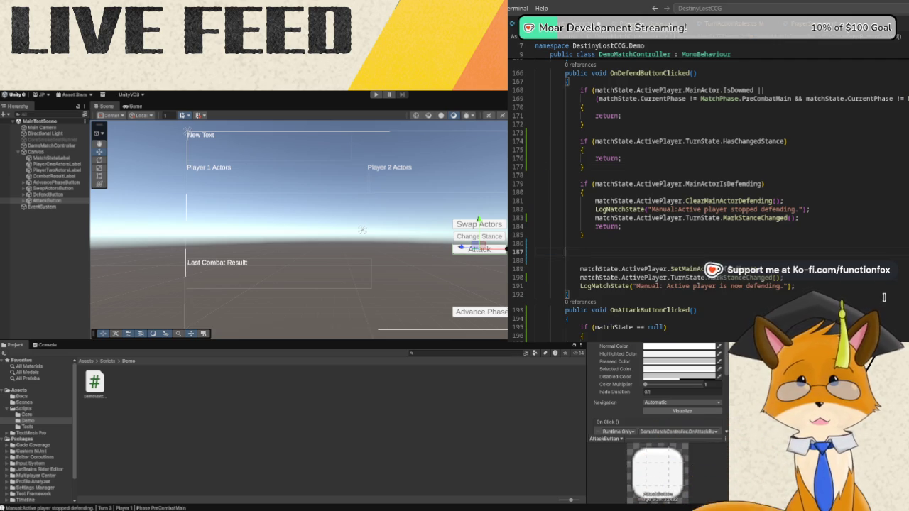
key(BackSpace)
key(BackSpace)
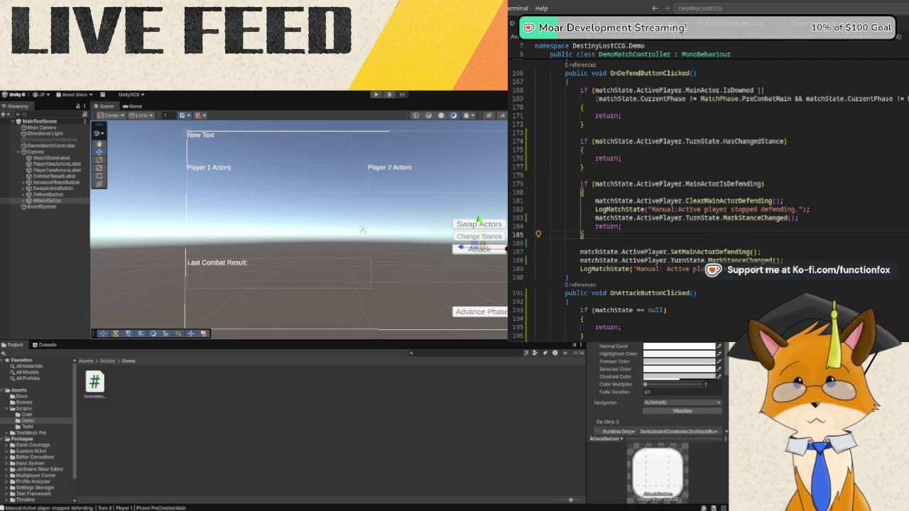
key(alt+Tab)
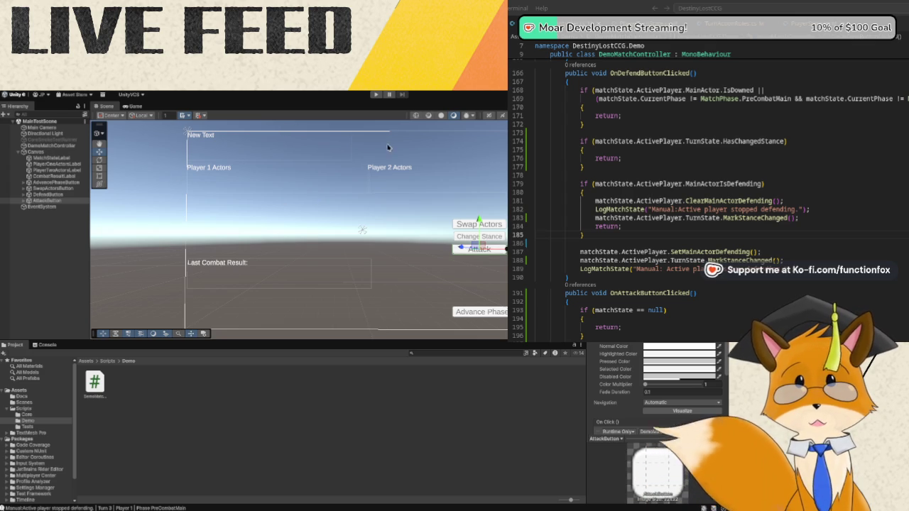
click(377, 95)
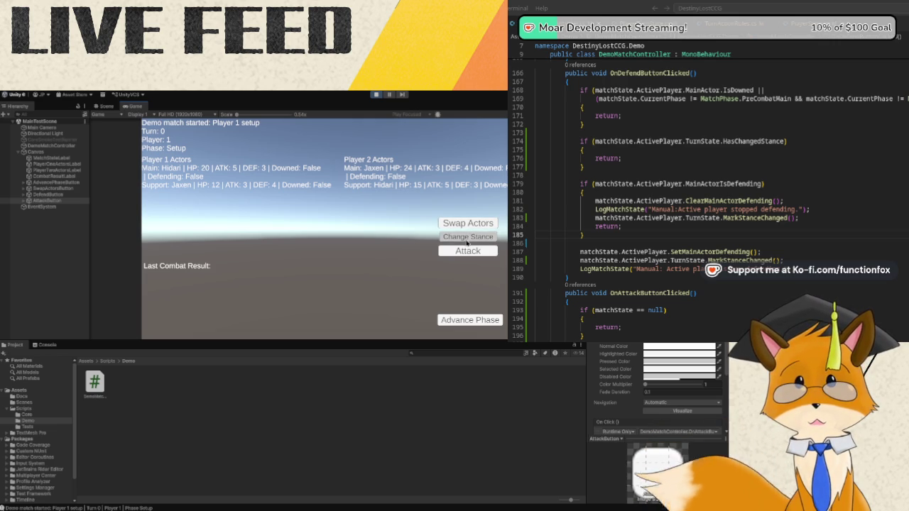
click(471, 252)
click(471, 320)
click(471, 319)
click(471, 320)
click(471, 319)
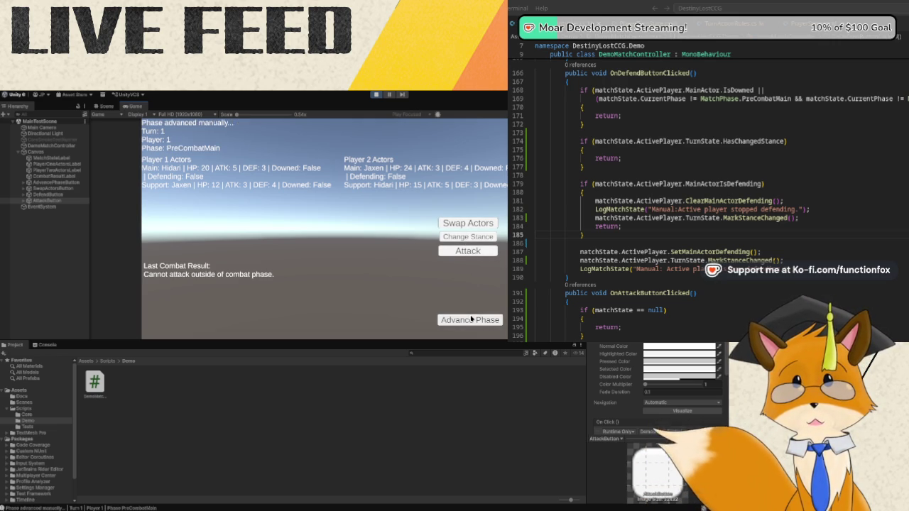
click(459, 225)
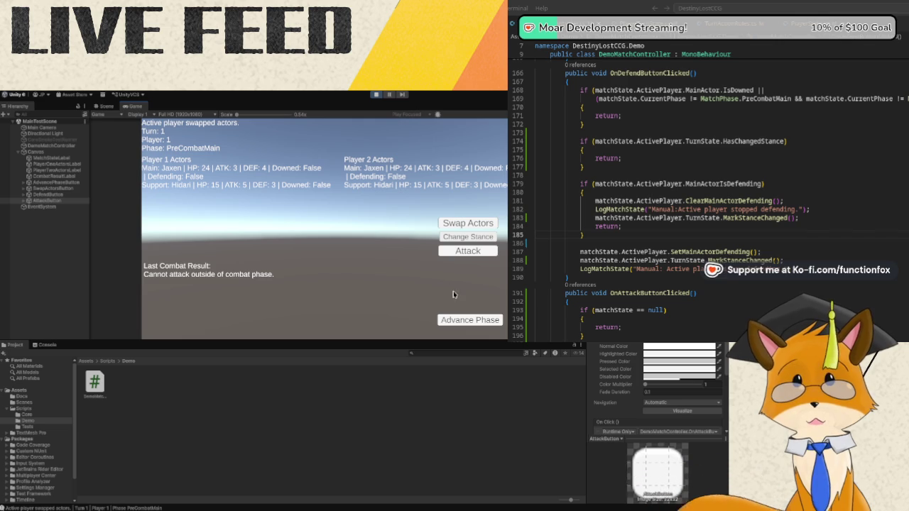
click(456, 320)
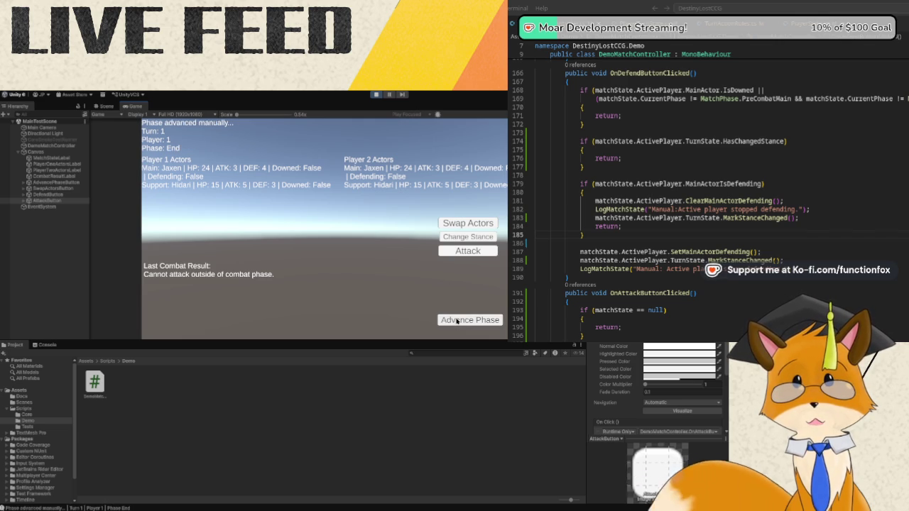
click(457, 321)
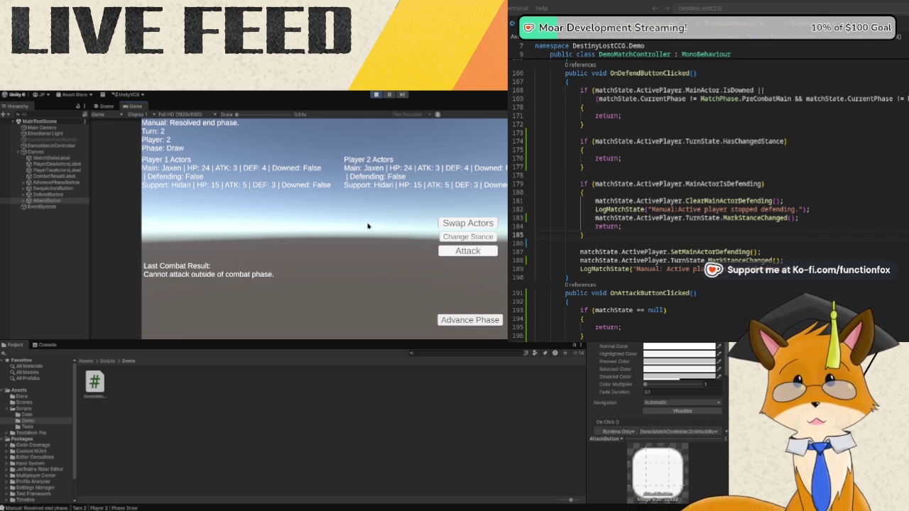
click(456, 320)
click(456, 320)
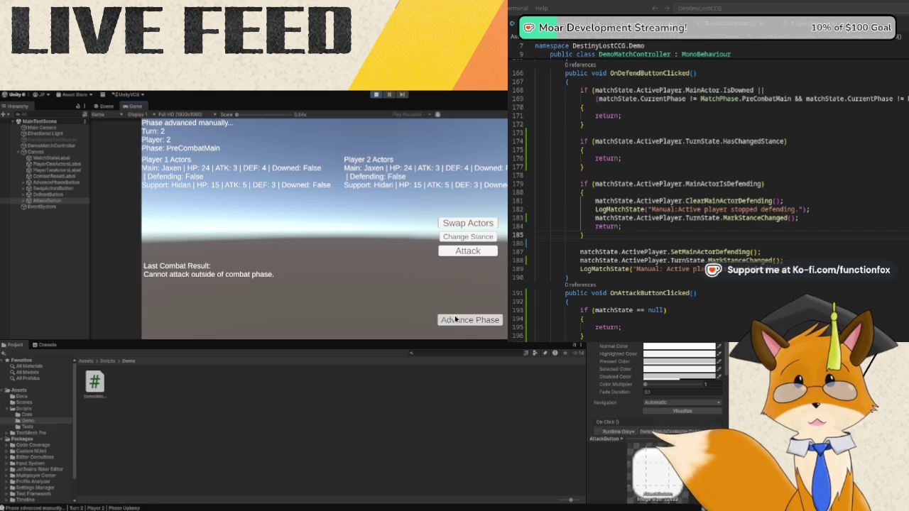
click(443, 242)
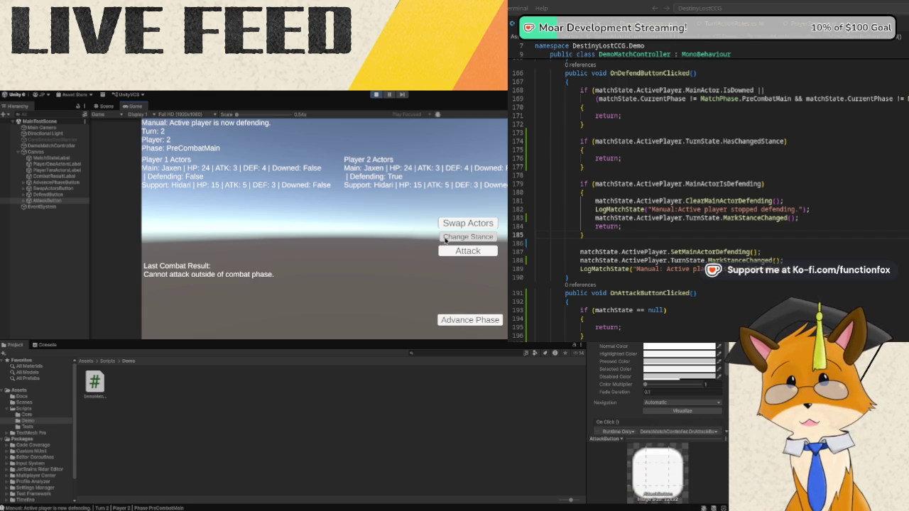
click(449, 225)
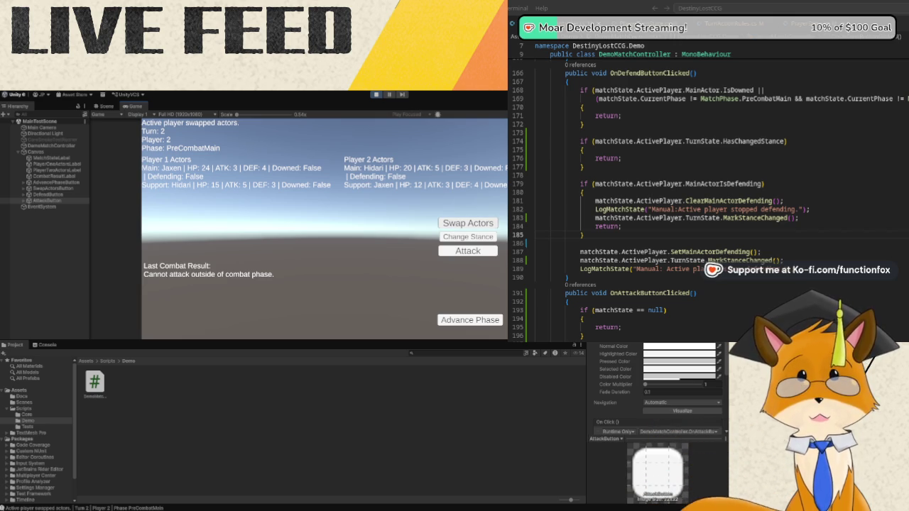
click(375, 94)
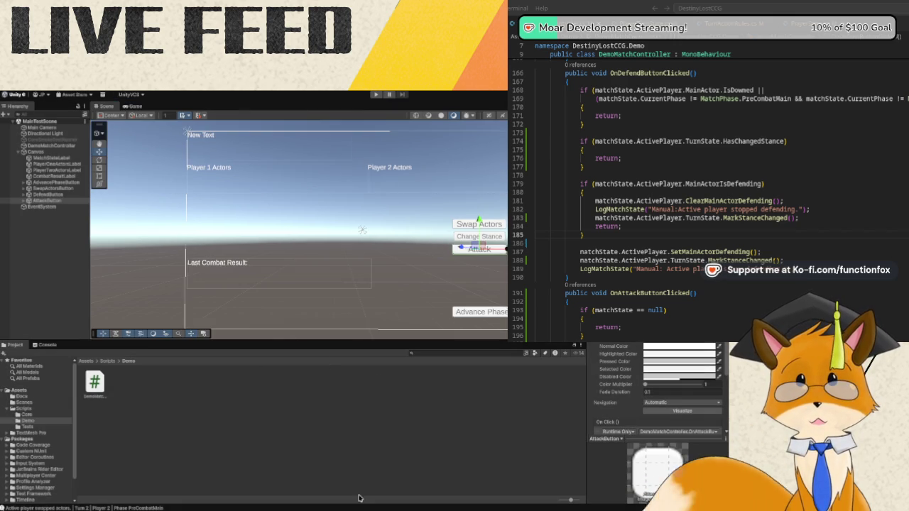
Append || matchState.ActivePlayer.TurnState.HasUsedMainAttack to the HasSwappedActors condition on line 158.
key(alt+Tab)
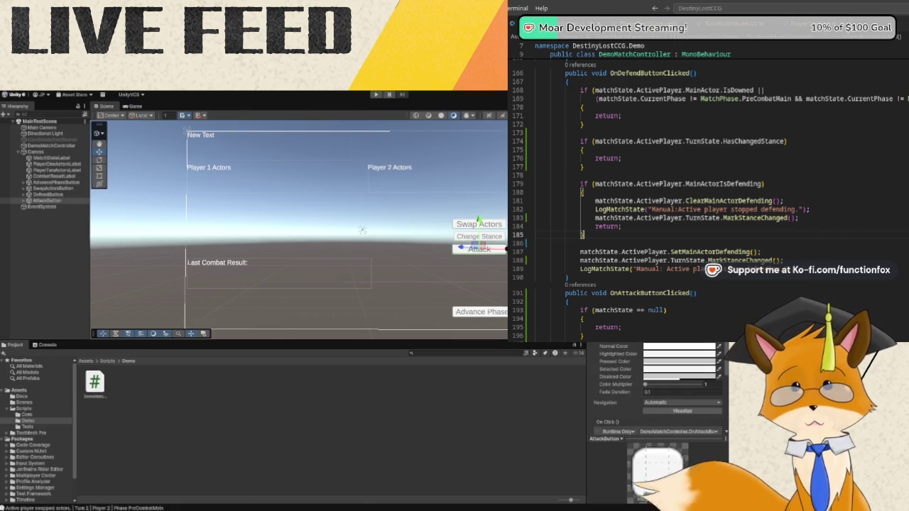
scroll(773, 218, up, 3)
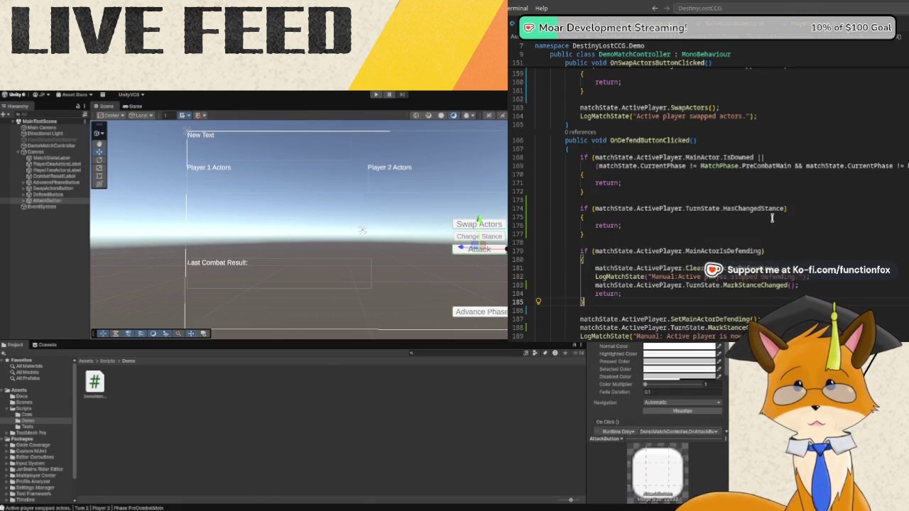
scroll(773, 218, up, 5)
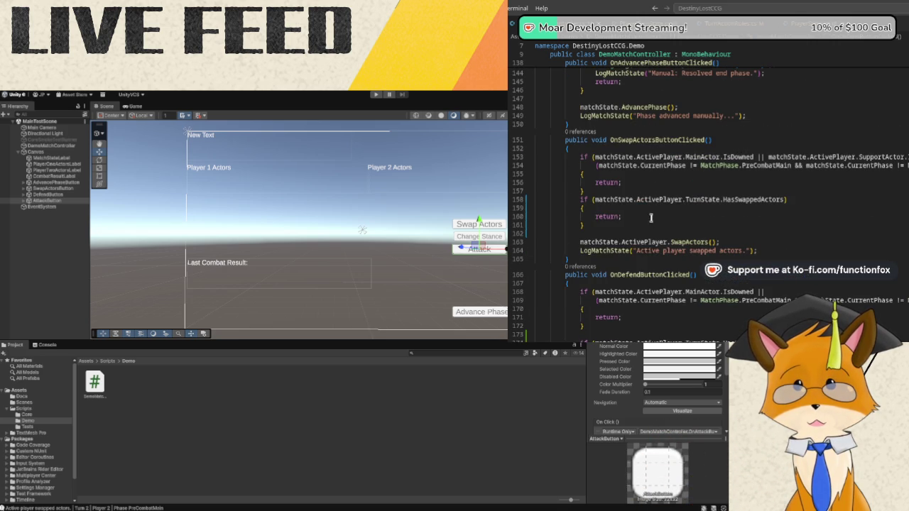
click(785, 200)
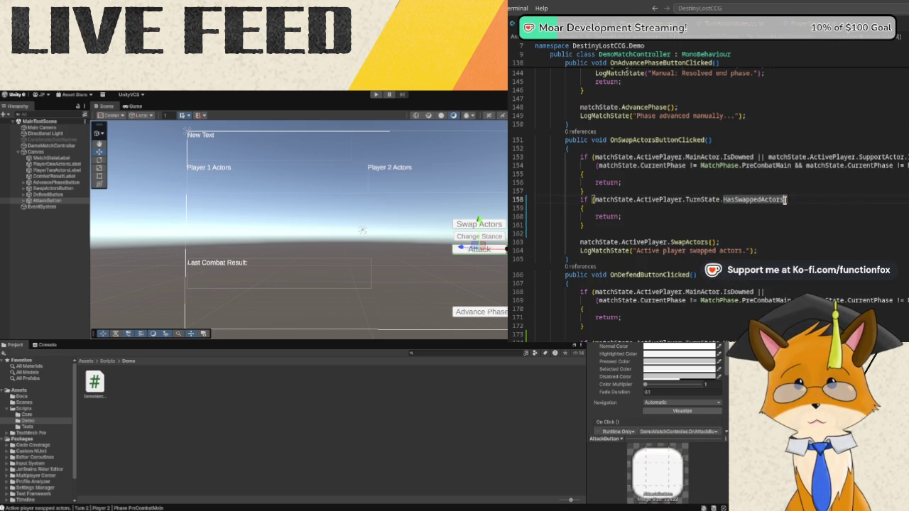
text(|| mat)
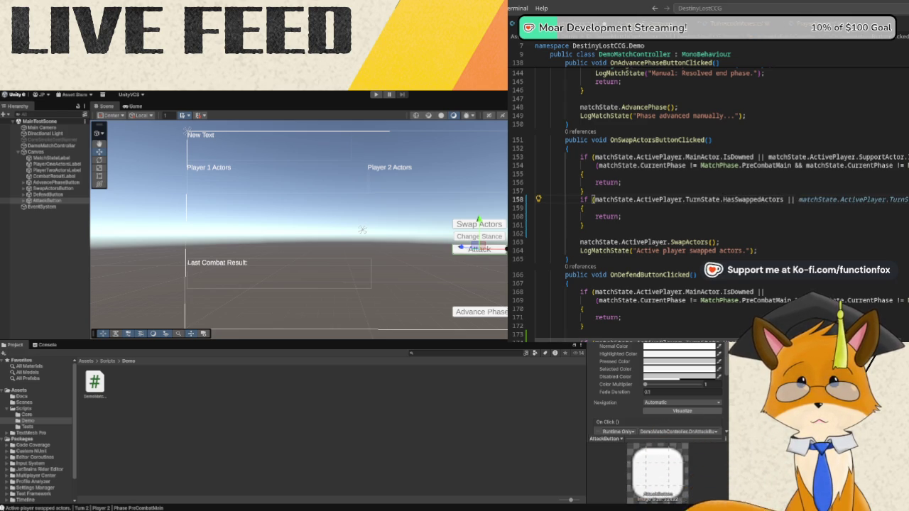
text(chState.ActivePl)
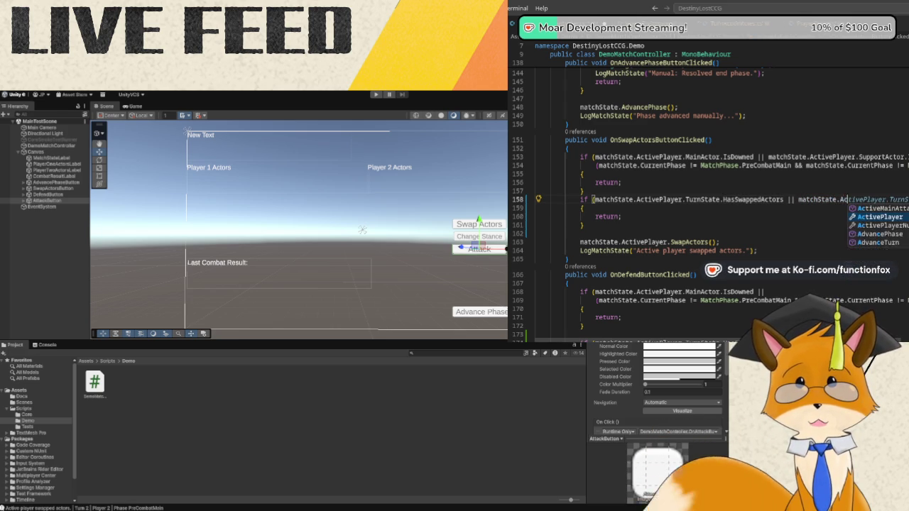
text(ayer.TurnS)
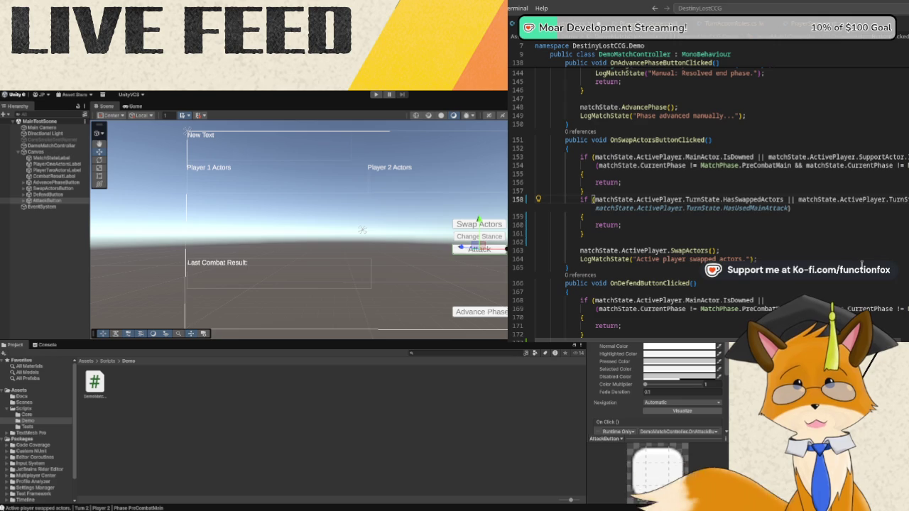
key(Tab)
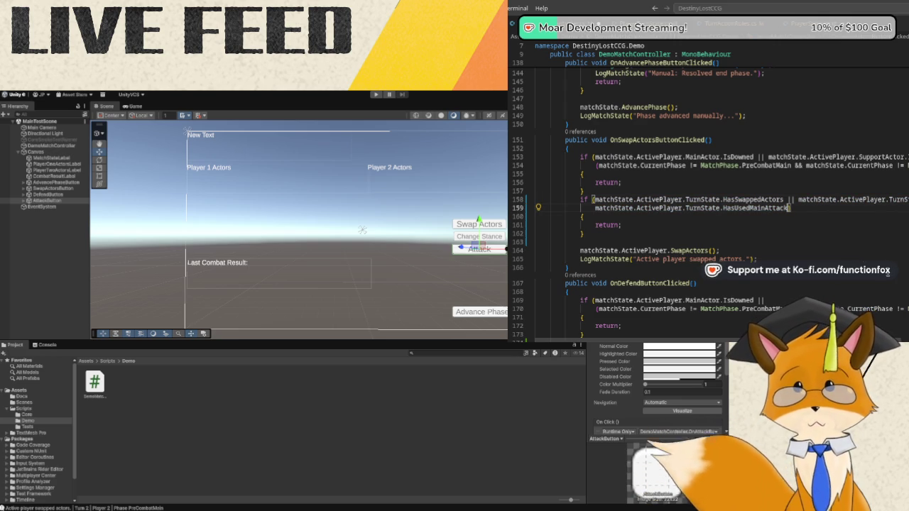
scroll(888, 263, down, 3)
scroll(879, 263, down, 3)
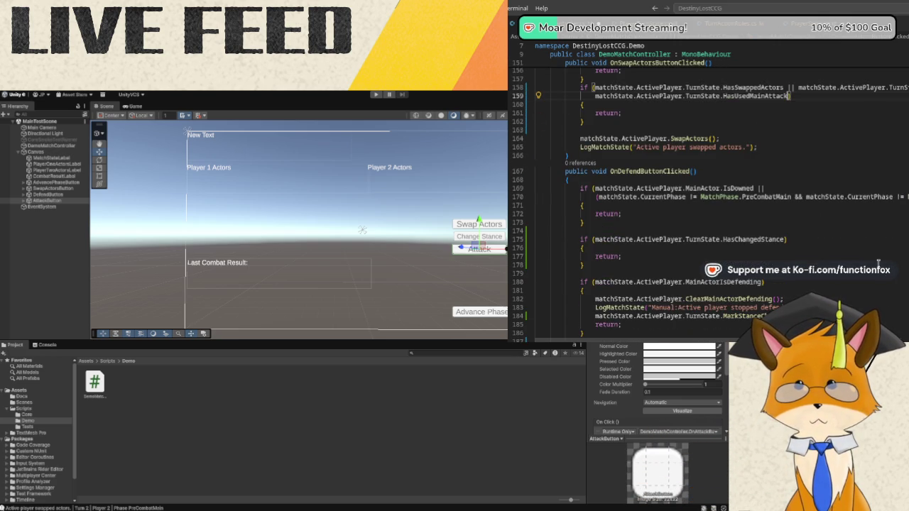
scroll(879, 262, down, 1)
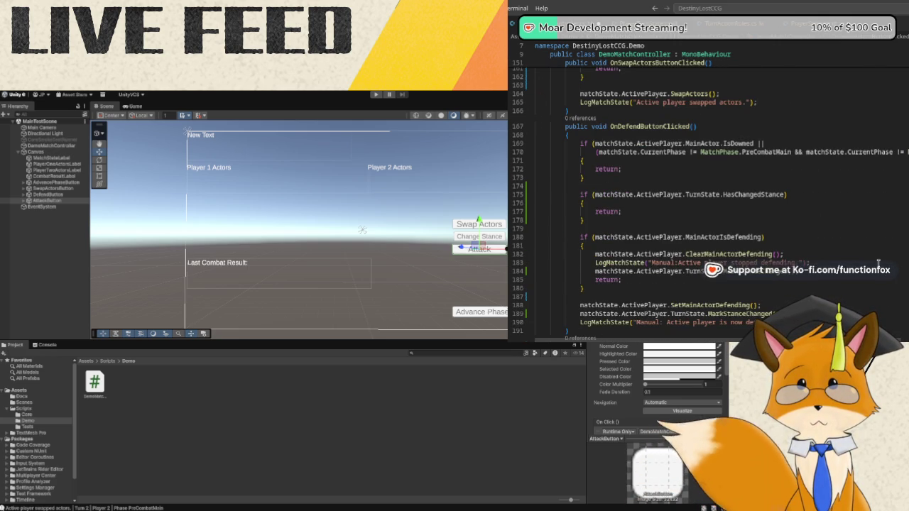
scroll(879, 263, down, 1)
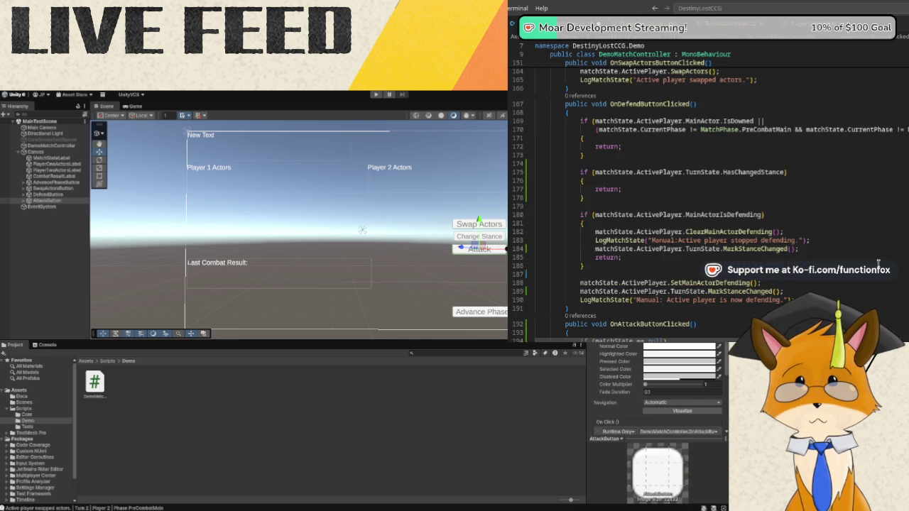
scroll(878, 263, down, 1)
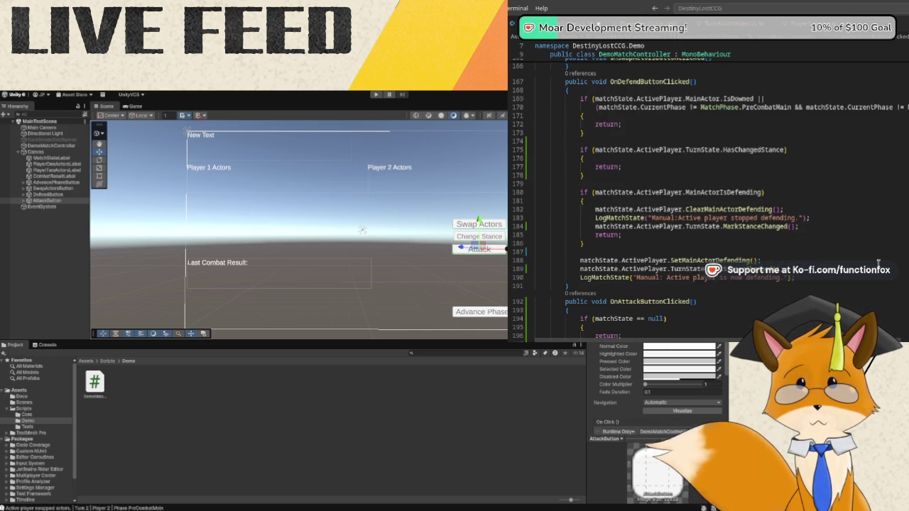
scroll(878, 263, up, 2)
Add TurnState.HasSwappedActors to the early-return condition on line 175 of OnDefendButtonClicked.
click(797, 196)
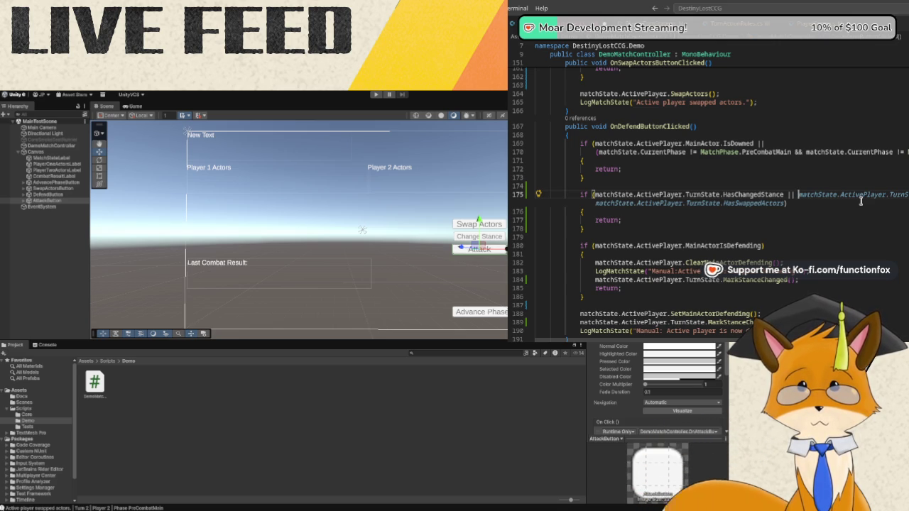
key(Tab)
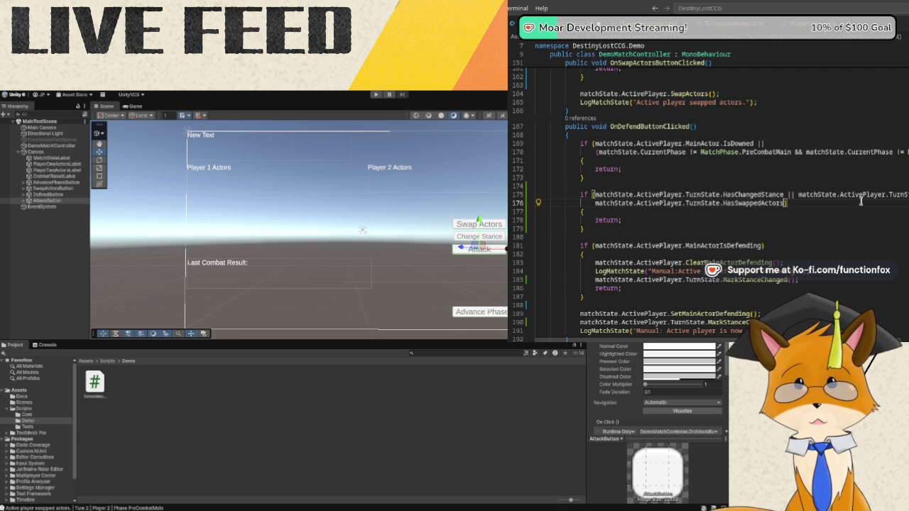
scroll(838, 208, up, 4)
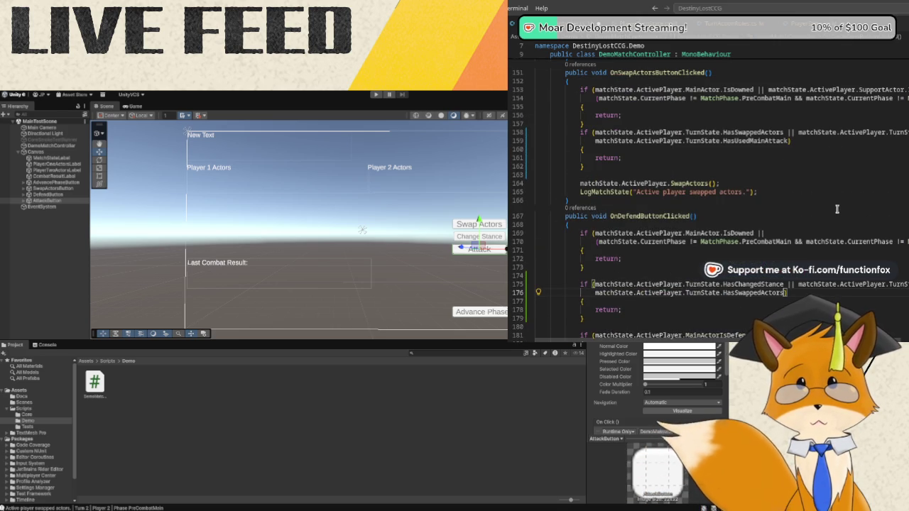
scroll(838, 209, down, 3)
scroll(838, 209, down, 4)
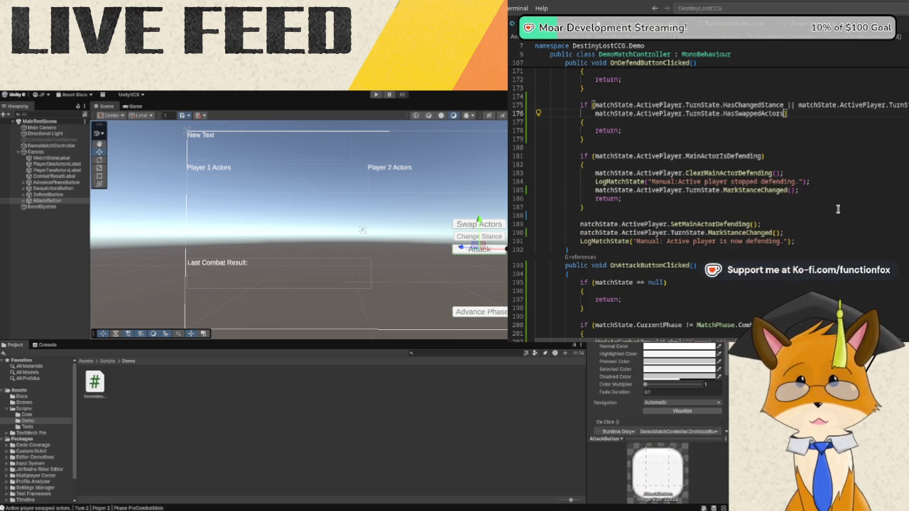
click(803, 22)
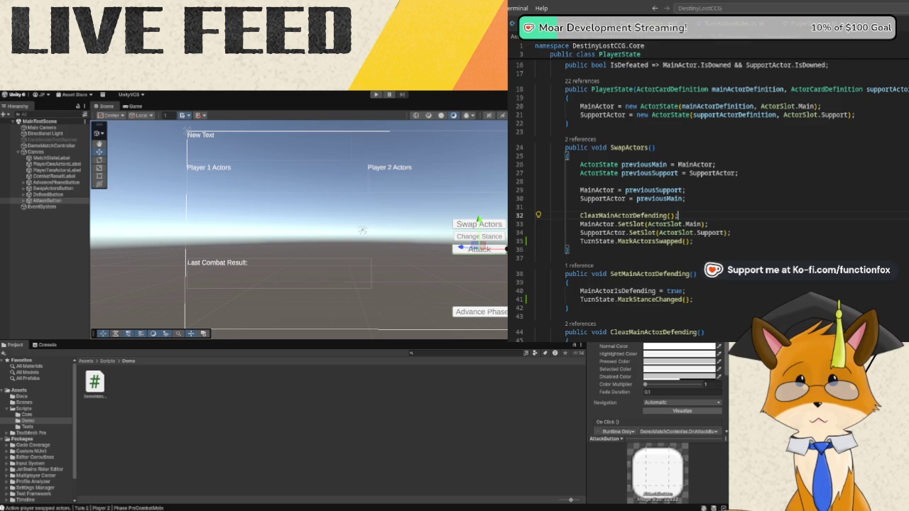
Return to DemoMatchController's Defend handler, then start the Unity scene in Play mode with Ctrl+P.
key(ctrl+Tab)
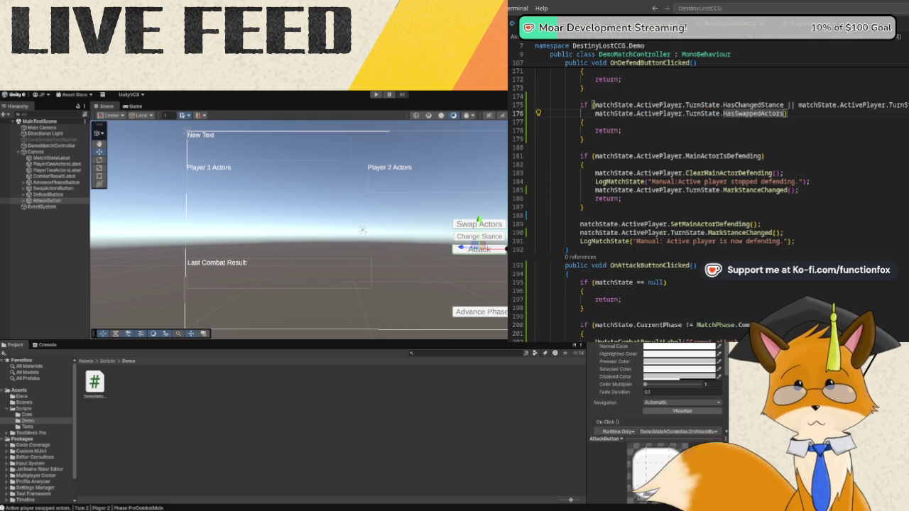
click(234, 455)
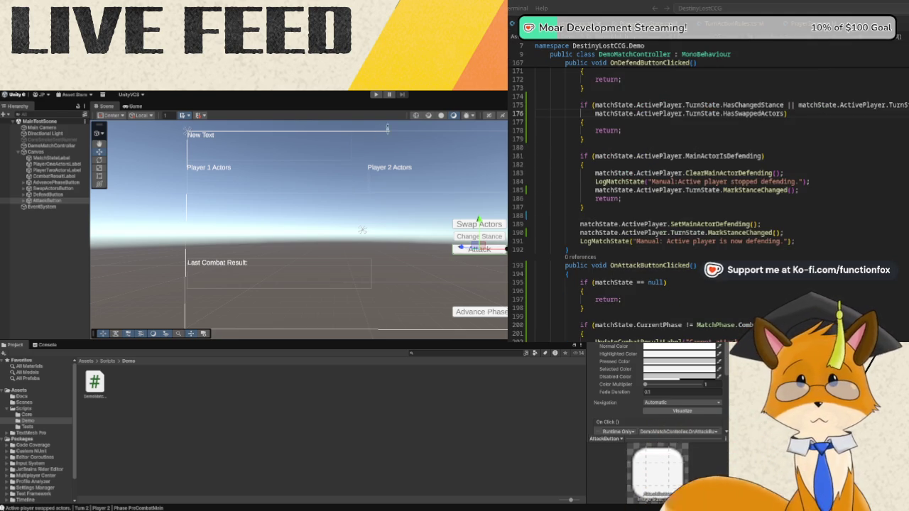
key(ctrl+p)
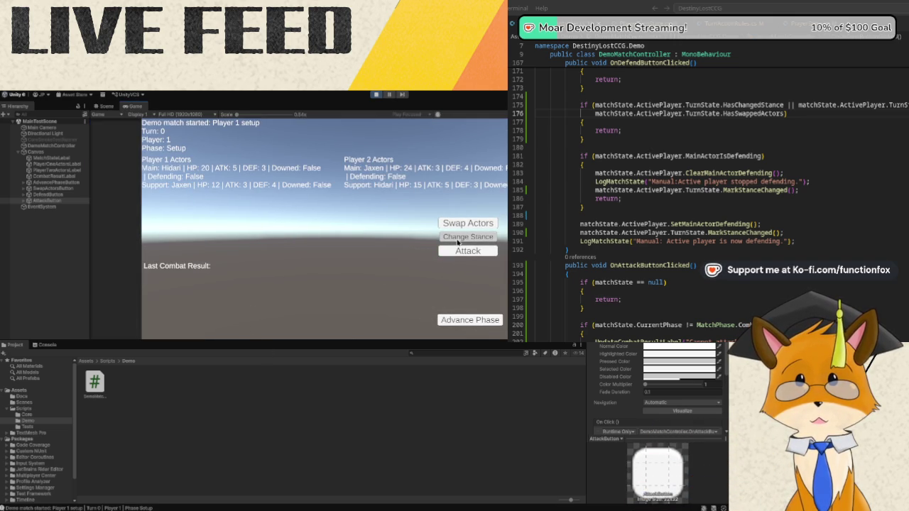
Try attacking in Setup, swap Player 1's actors, then put Player 2's main actor into defending.
click(462, 255)
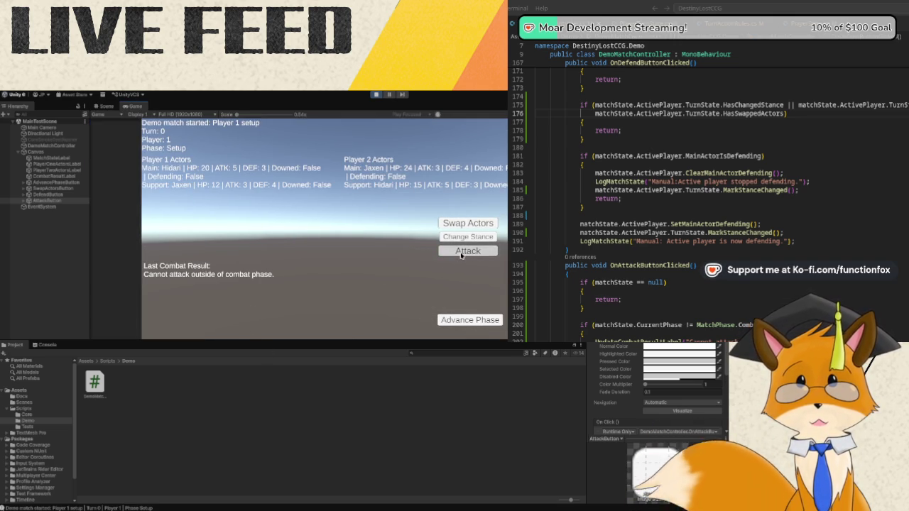
click(446, 324)
click(446, 323)
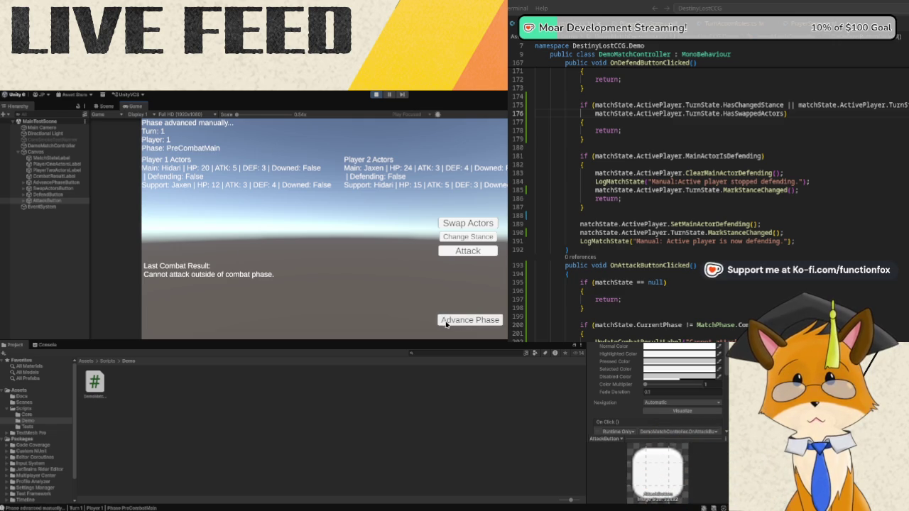
click(446, 224)
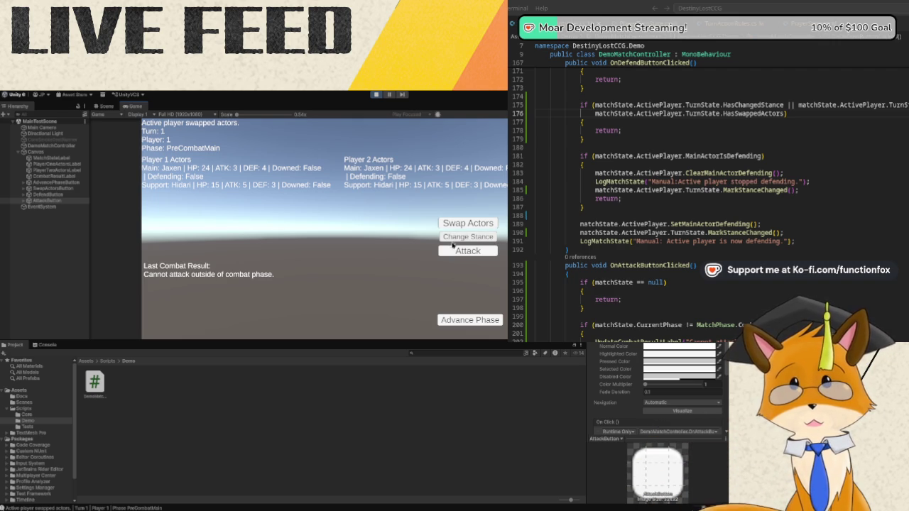
click(461, 320)
click(462, 325)
click(462, 324)
click(462, 324)
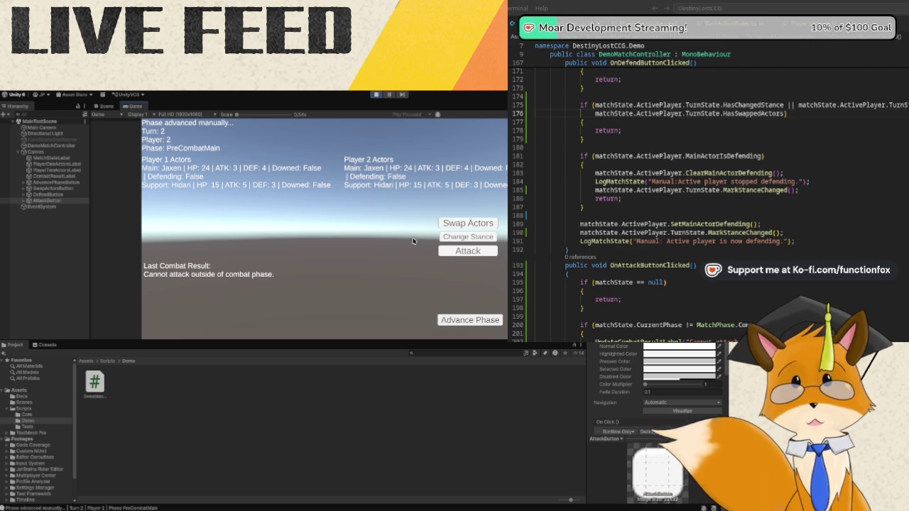
click(447, 237)
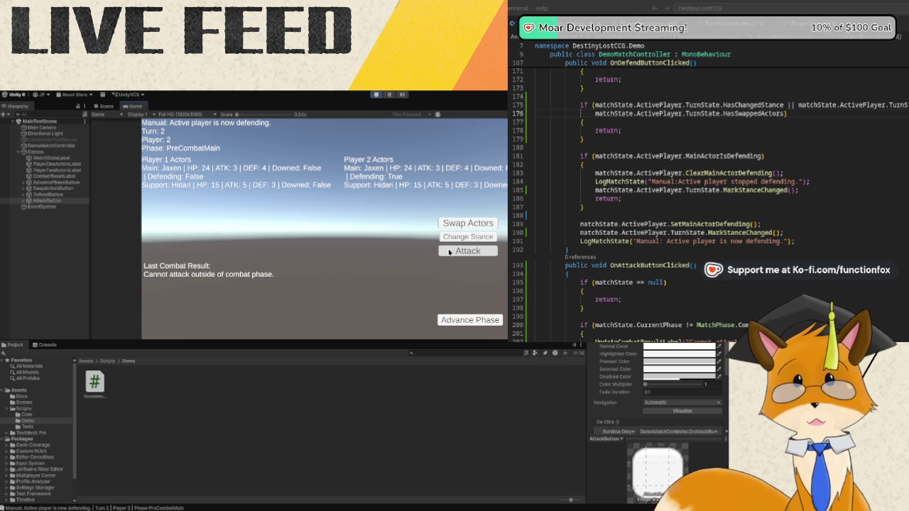
Advance to turn 3 Combat, attack with Player 1, then retry the attack in PostCombatMain.
click(457, 321)
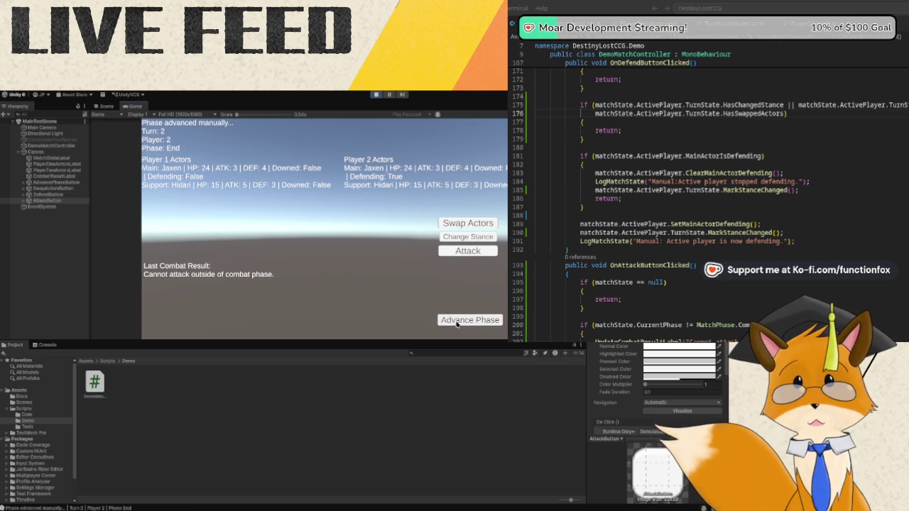
click(457, 321)
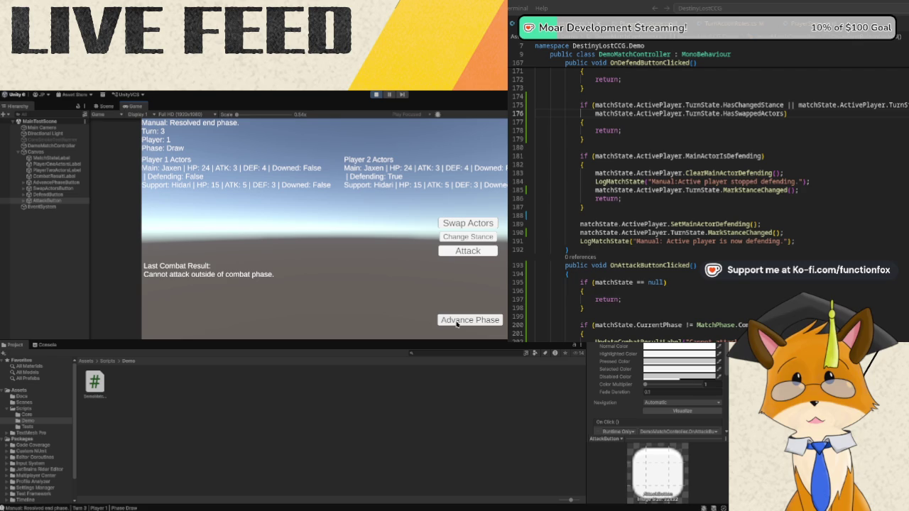
click(457, 321)
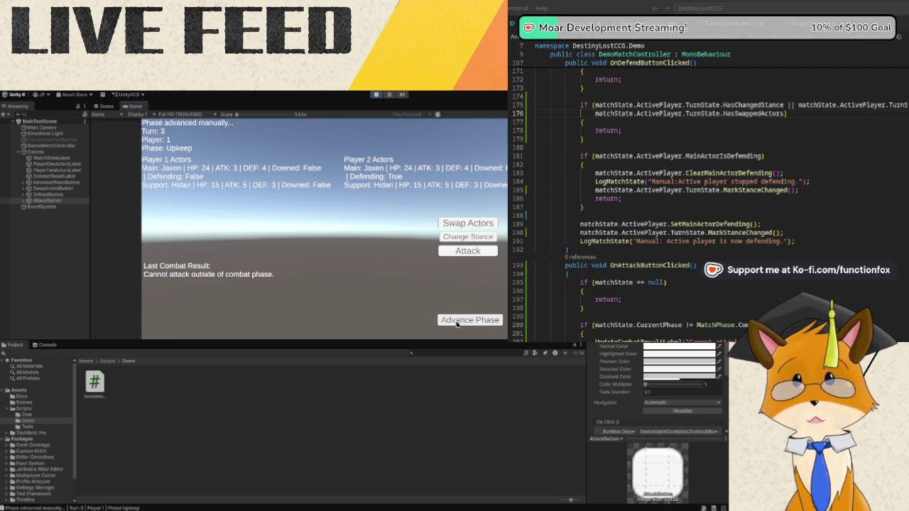
click(457, 321)
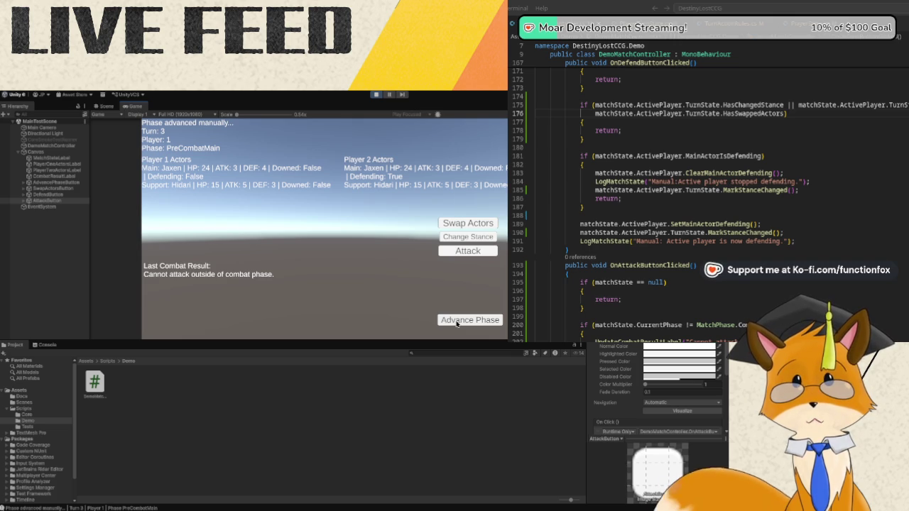
click(456, 321)
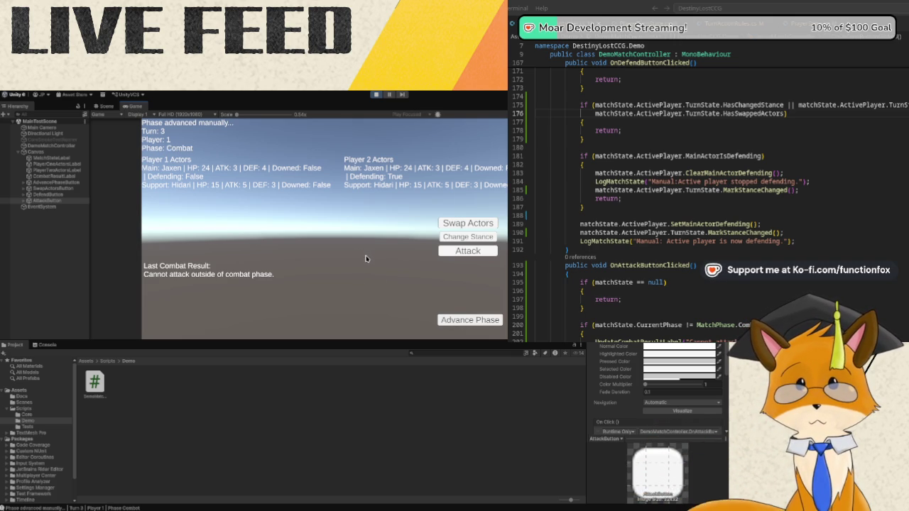
click(466, 253)
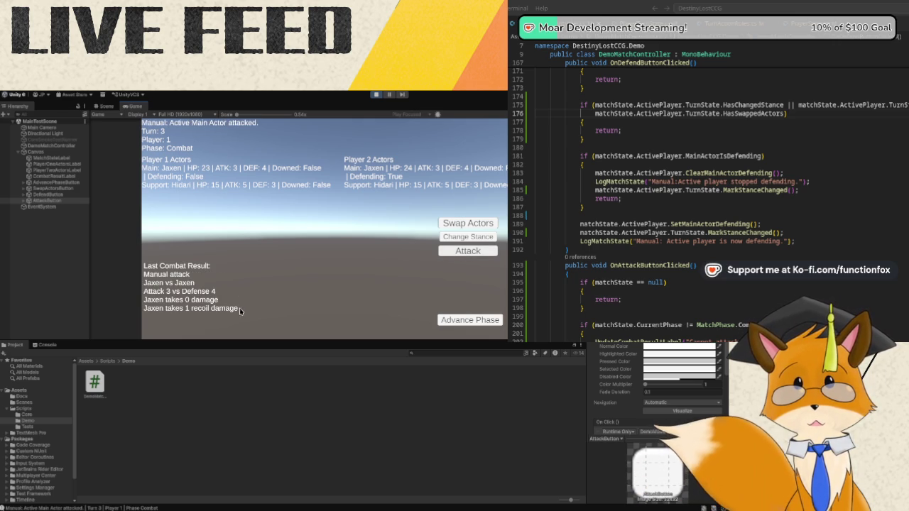
click(447, 320)
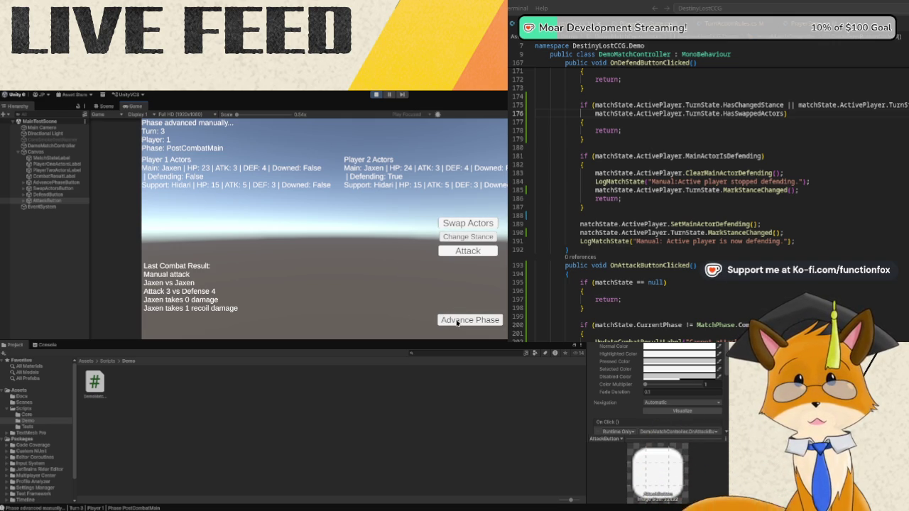
click(468, 250)
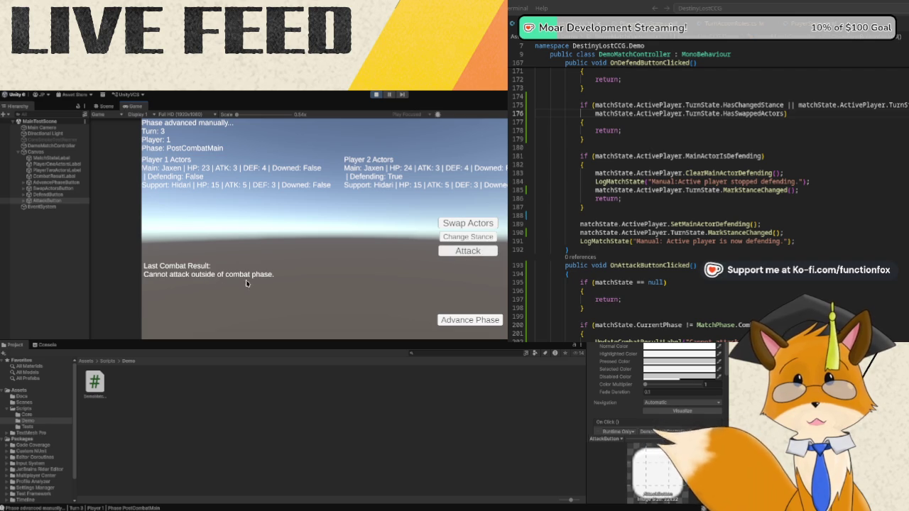
Advance to turn 4 Combat, attempt an attack with Player 2's defending actor, reach PostCombatMain.
click(454, 319)
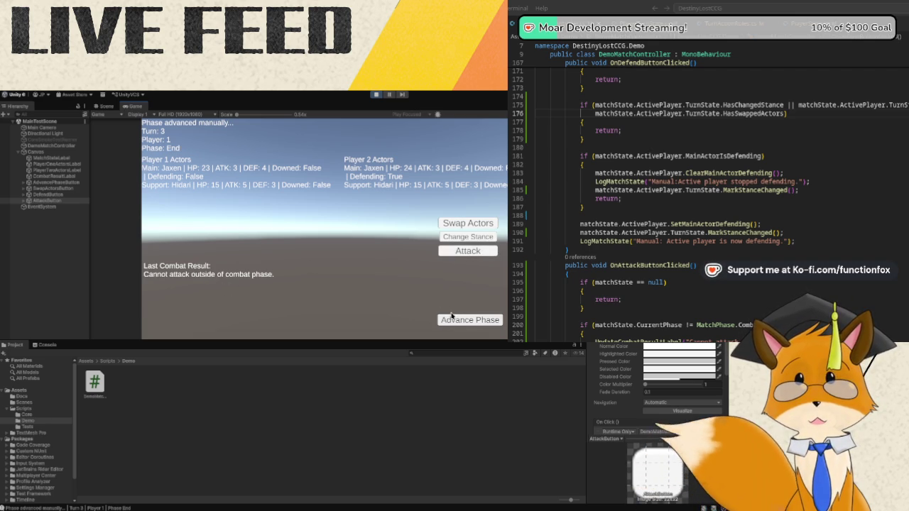
click(456, 319)
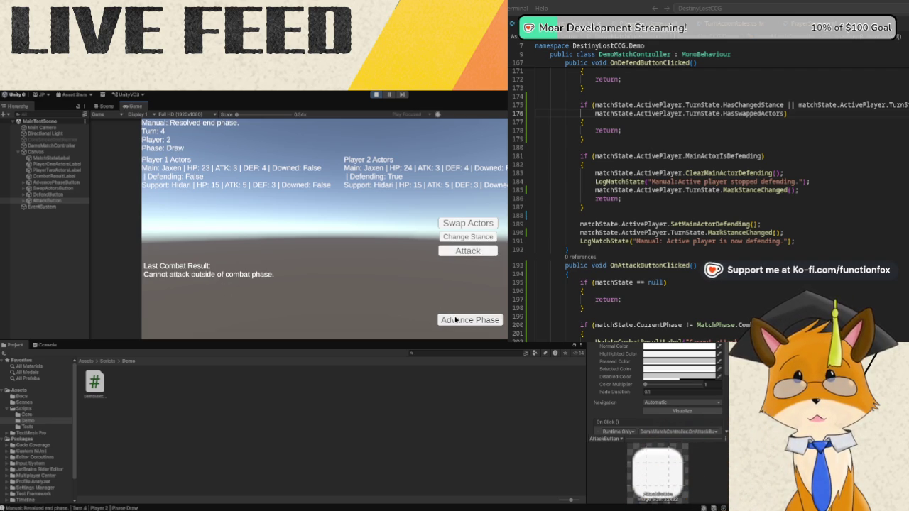
click(456, 320)
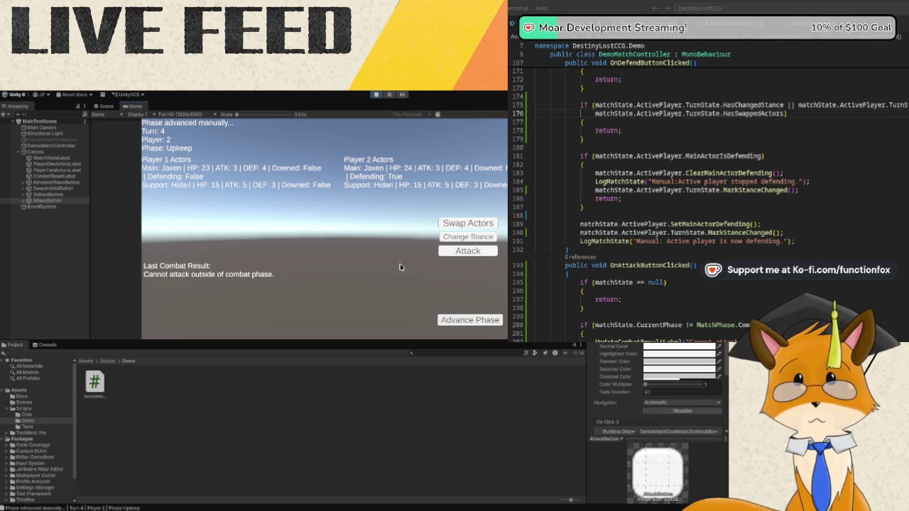
click(455, 320)
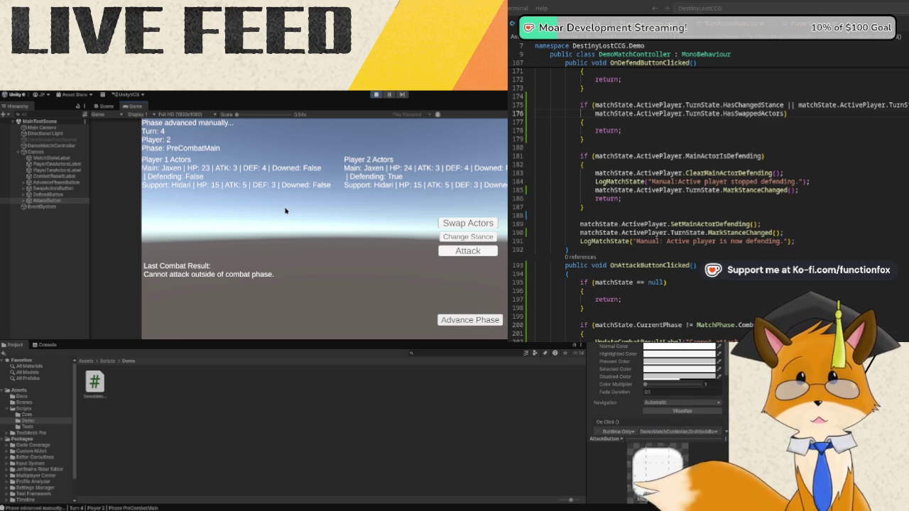
click(467, 319)
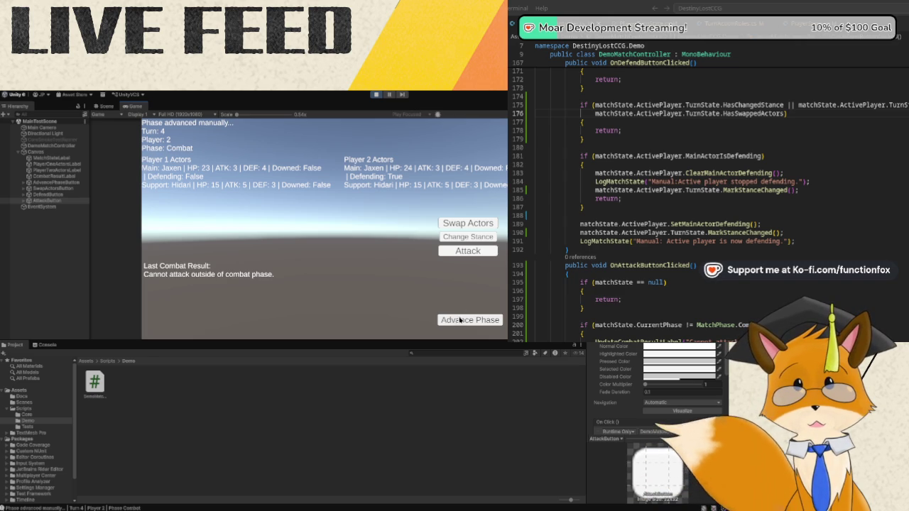
click(448, 251)
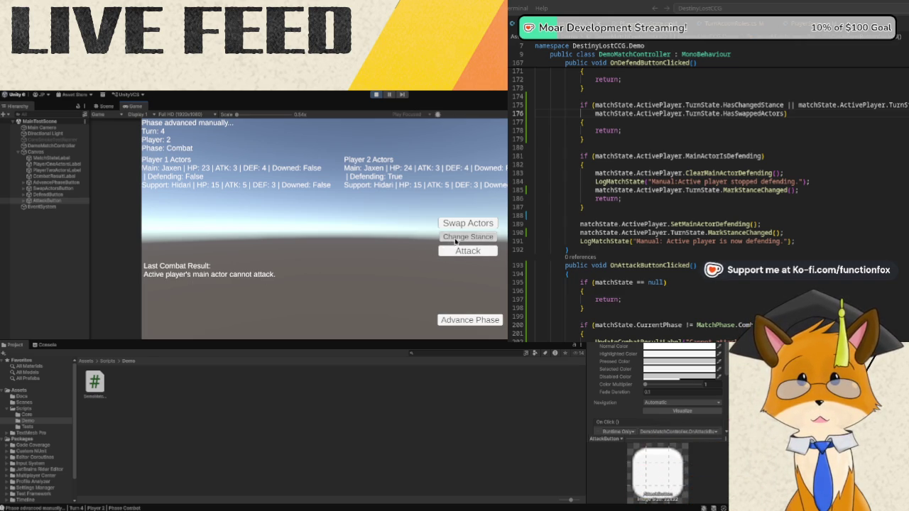
click(445, 316)
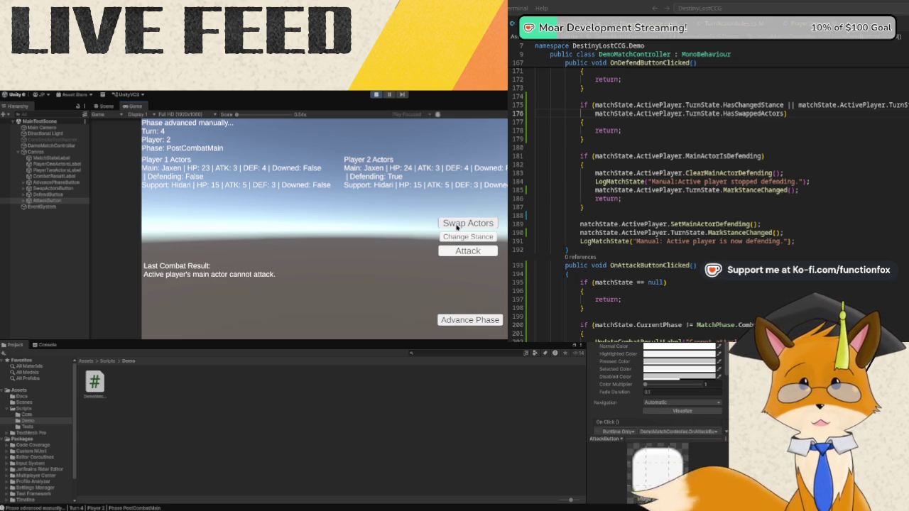
Swap Player 2's actors, try an attack outside combat, then advance to turn 5 Combat.
click(458, 225)
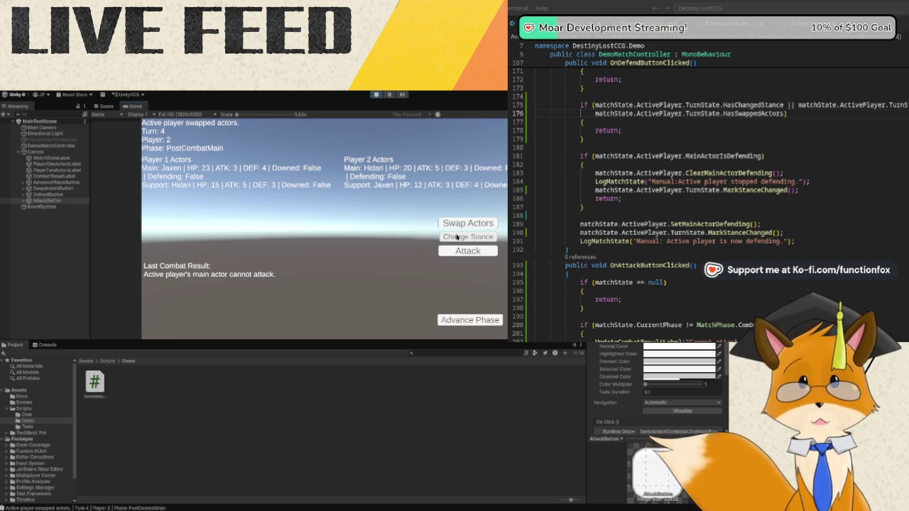
click(458, 252)
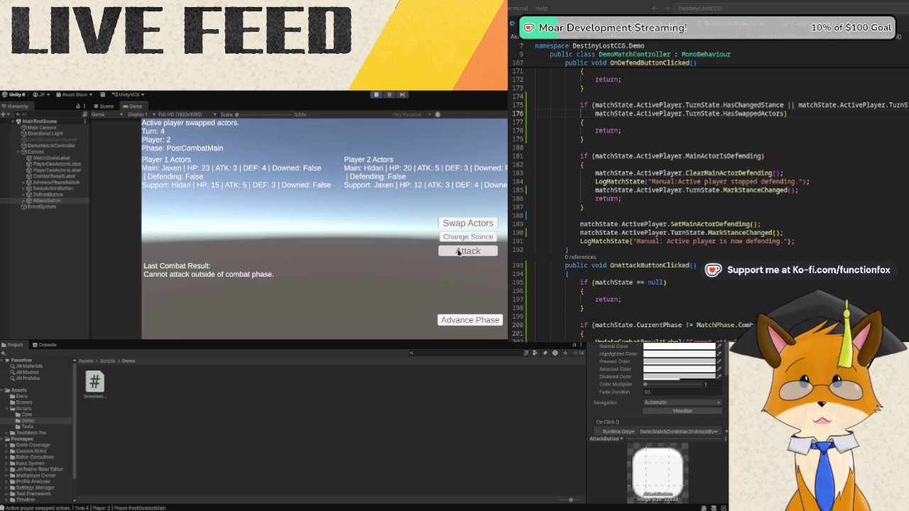
click(473, 322)
click(473, 323)
click(473, 323)
click(474, 323)
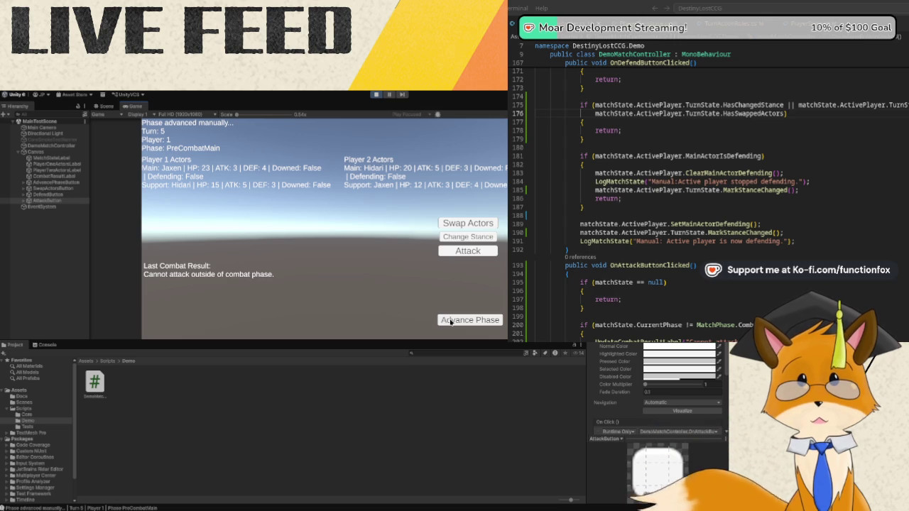
click(451, 322)
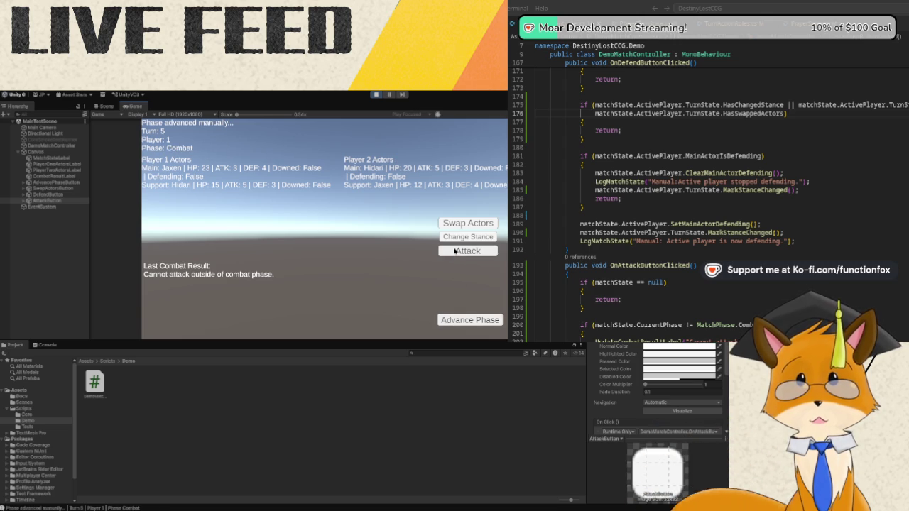
Attack Hidari twice in turn 5 to test the one-attack limit, then advance to turn 6 PreCombatMain.
click(455, 251)
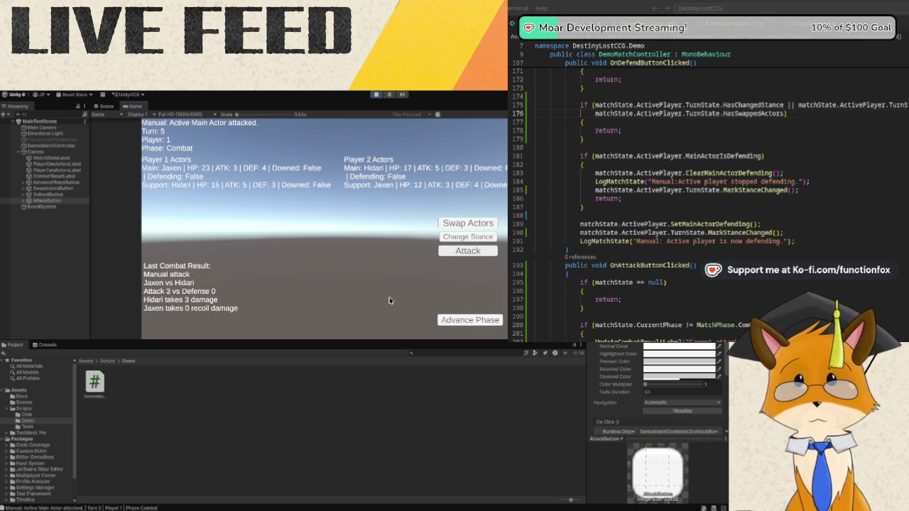
click(451, 254)
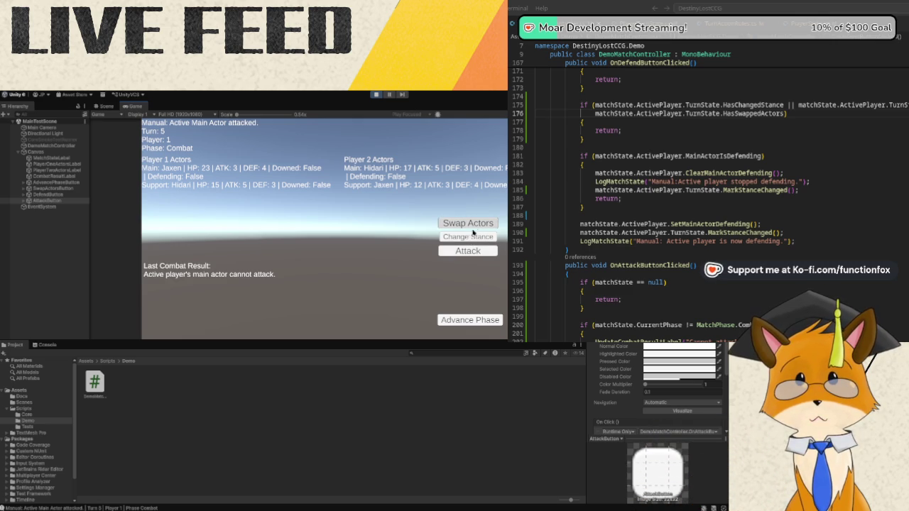
click(472, 321)
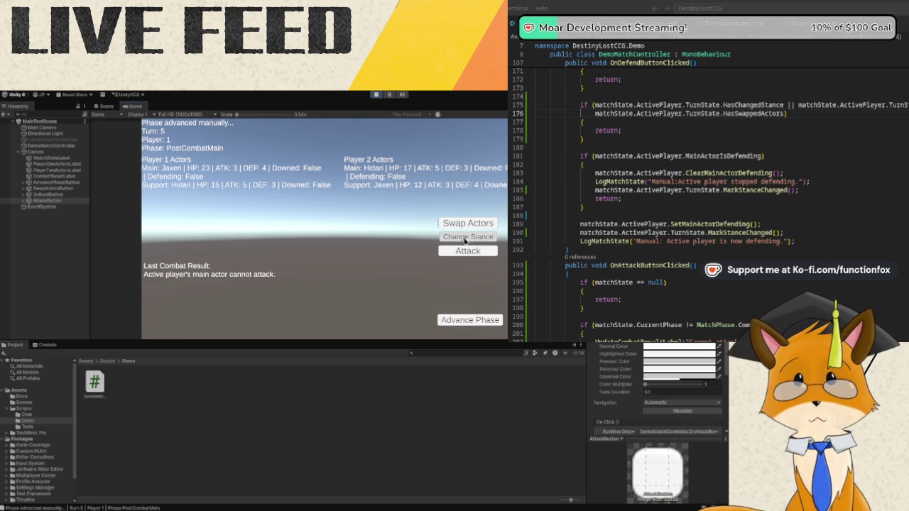
click(466, 320)
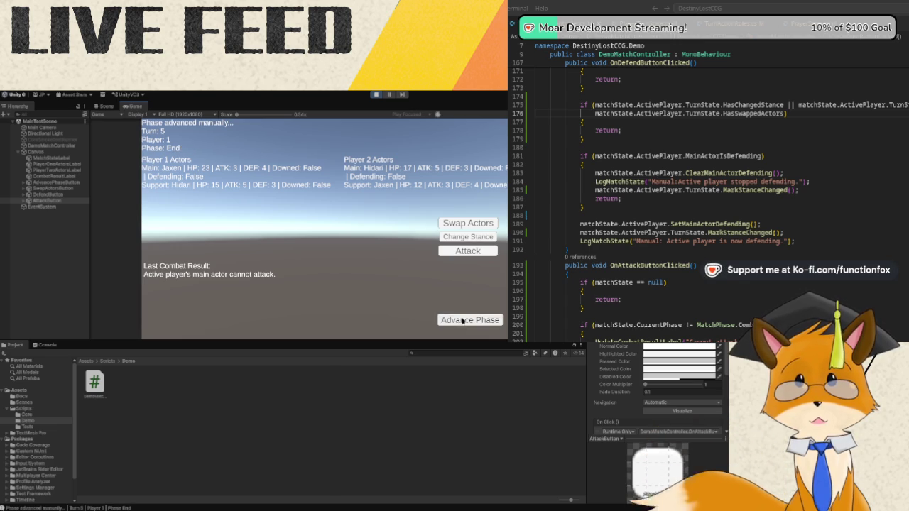
click(462, 320)
click(463, 320)
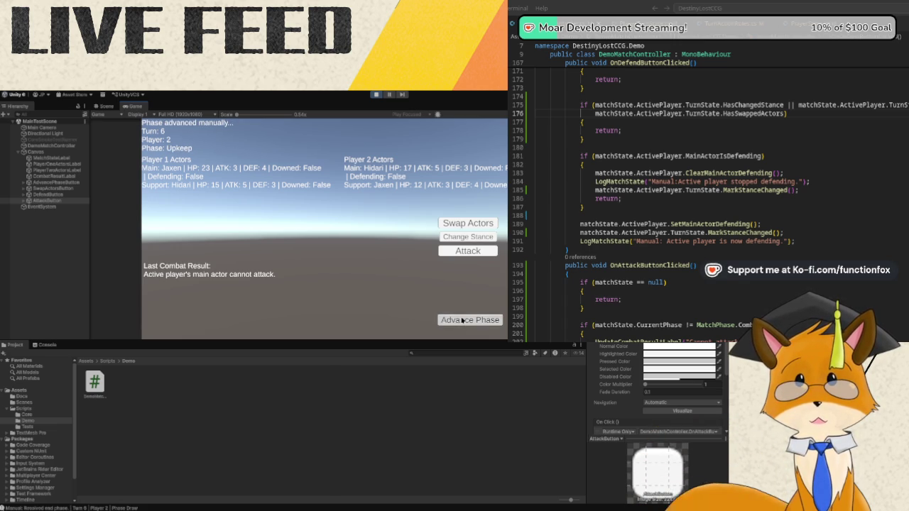
click(463, 320)
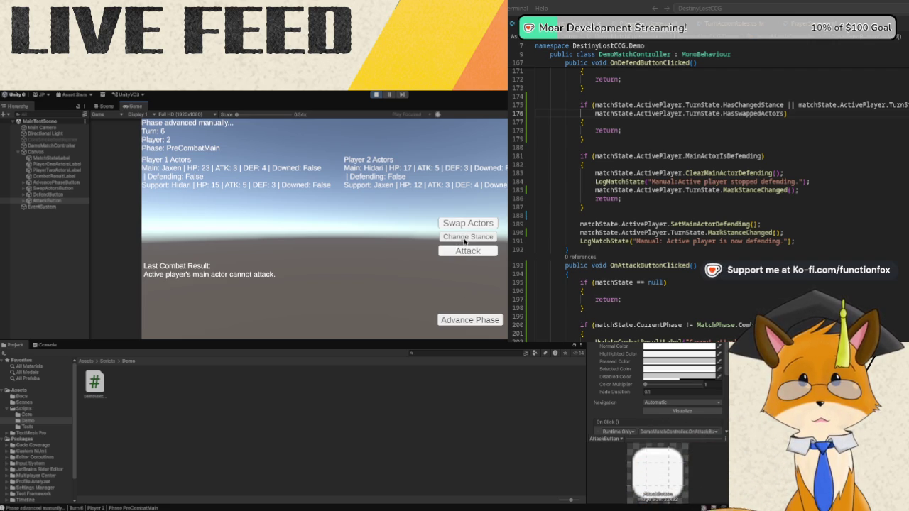
Set Player 2 defending, try attacks before and during turn 6 combat, advance to turn 7 Combat.
click(465, 240)
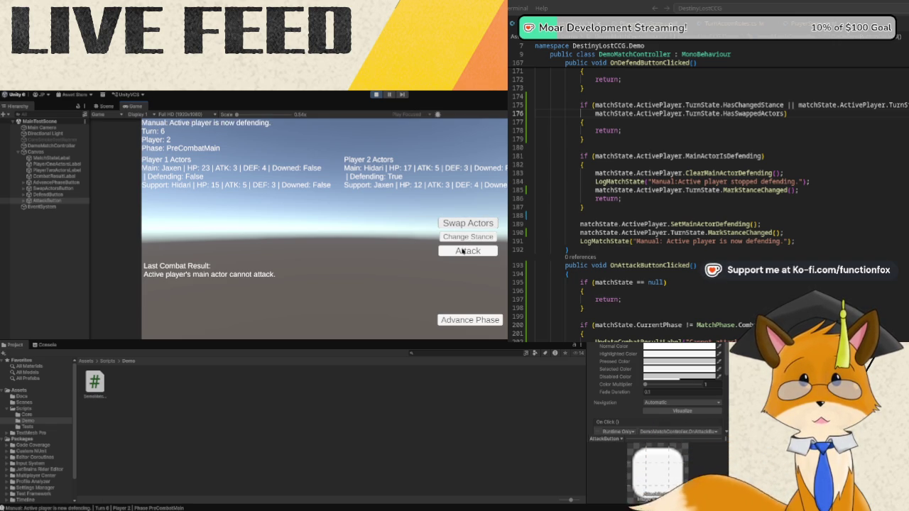
click(463, 254)
click(468, 326)
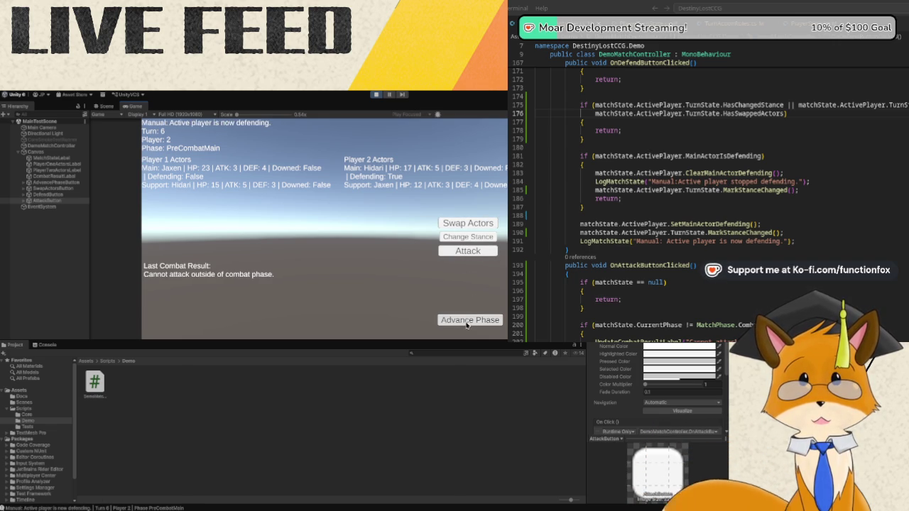
click(464, 254)
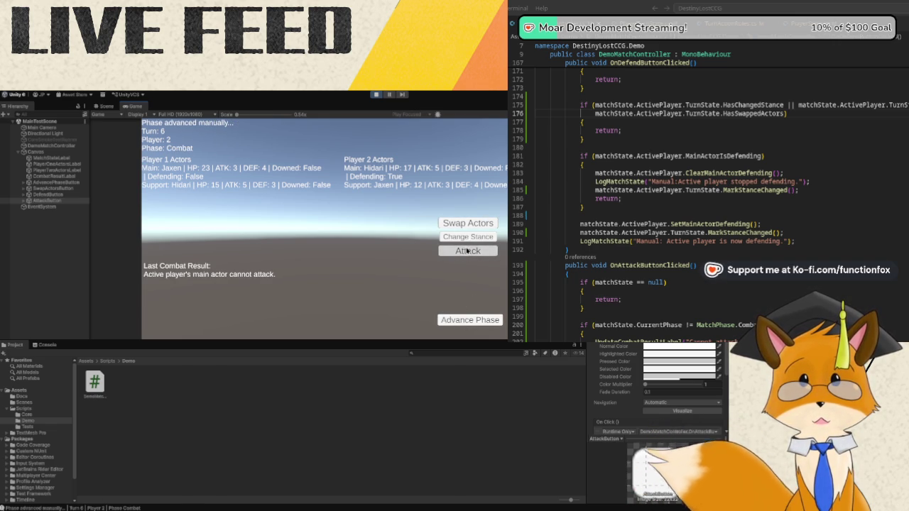
click(466, 321)
click(466, 321)
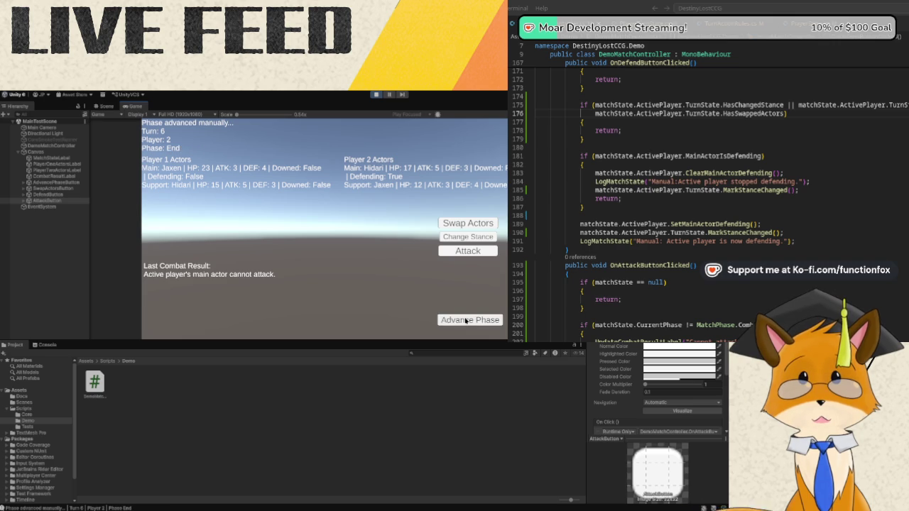
click(466, 321)
click(466, 321)
click(466, 321)
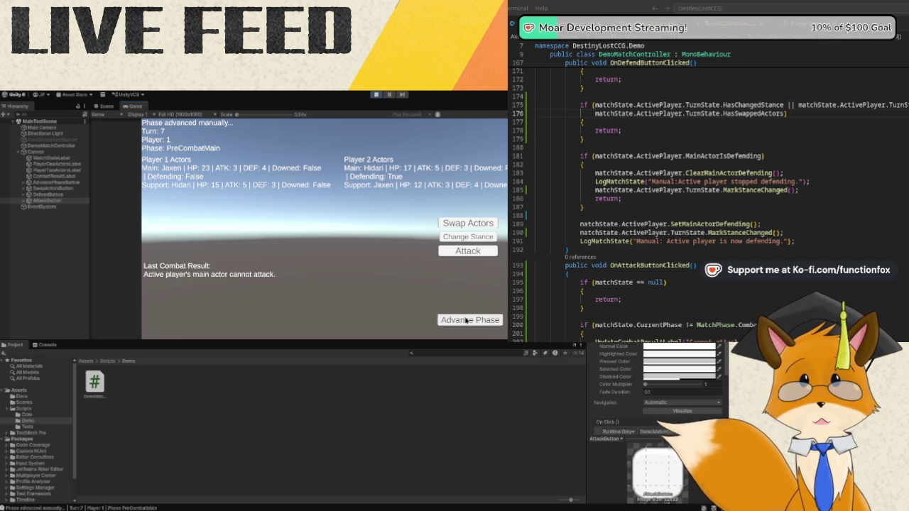
click(466, 321)
Have Jaxen attack the defending Hidari, then advance to turn 8 PreCombatMain.
click(467, 251)
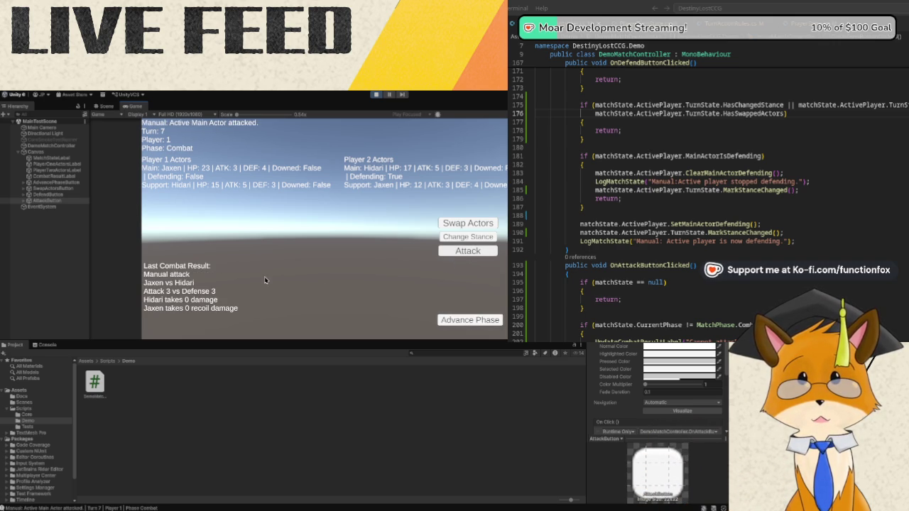
click(448, 322)
click(448, 322)
click(448, 322)
click(447, 322)
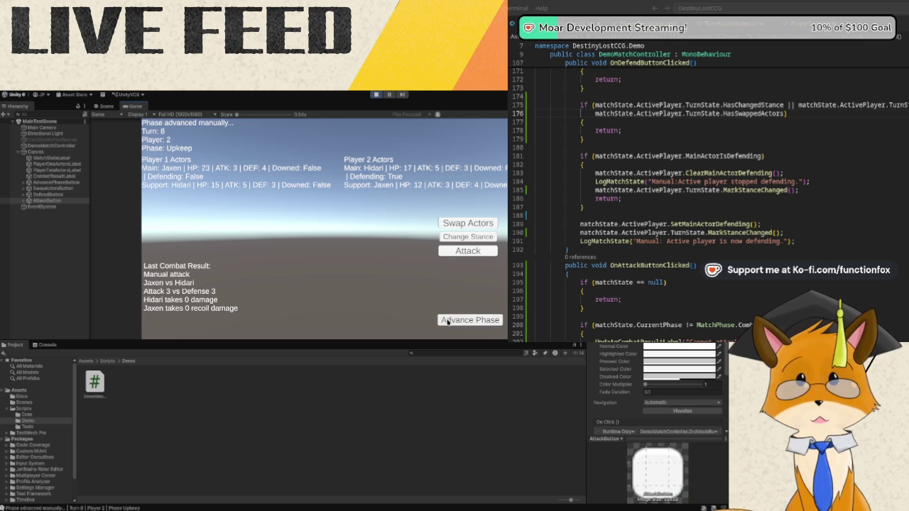
click(448, 322)
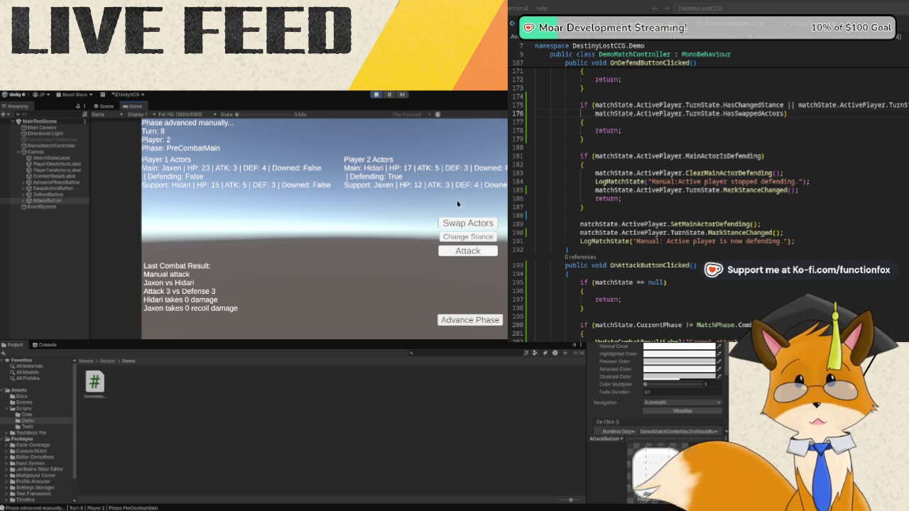
Take Player 2 out of defending, have Hidari attack Jaxen twice, then advance to turn 9.
click(473, 238)
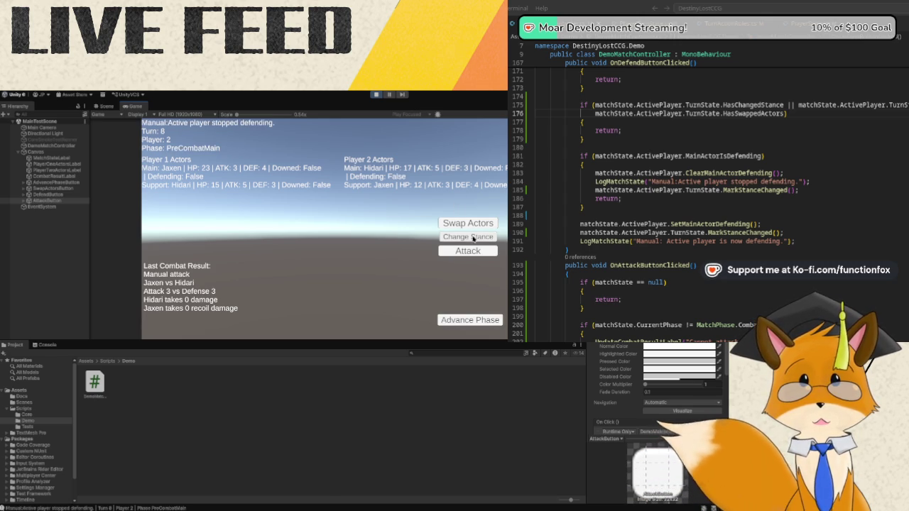
click(463, 321)
click(459, 254)
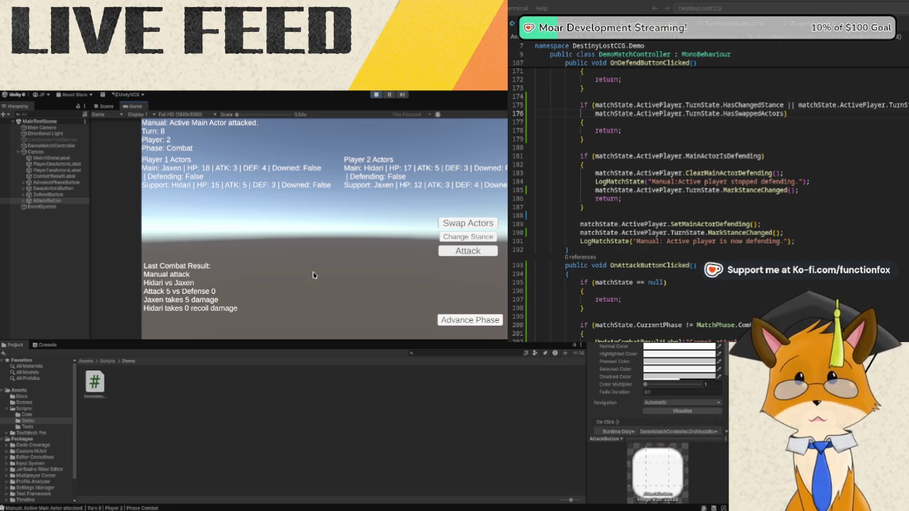
click(463, 251)
click(461, 321)
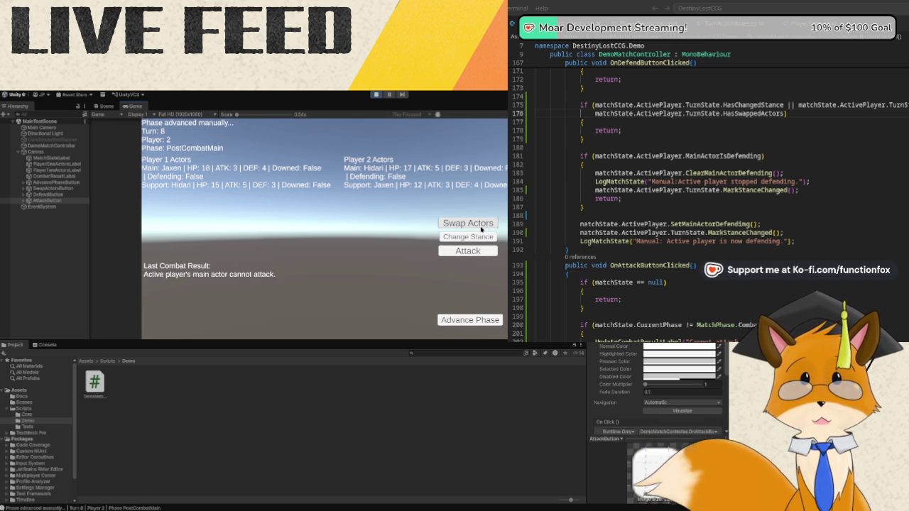
click(469, 321)
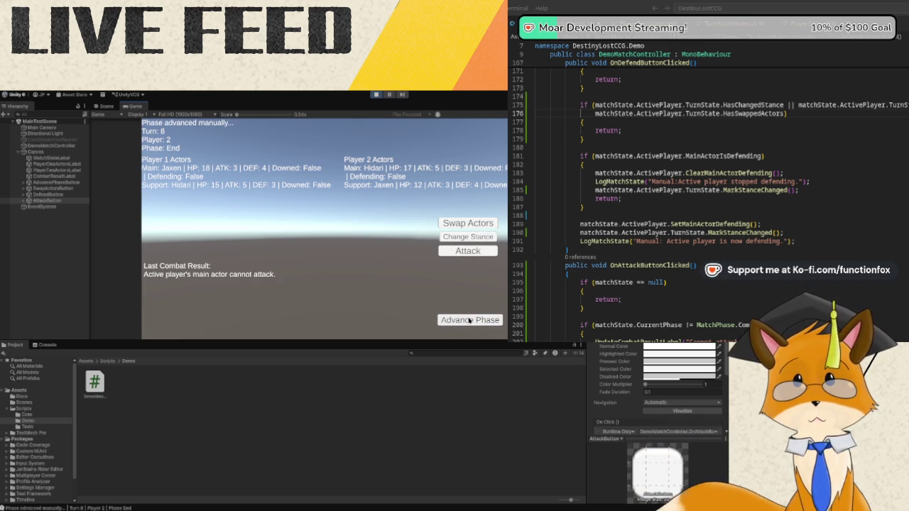
click(469, 321)
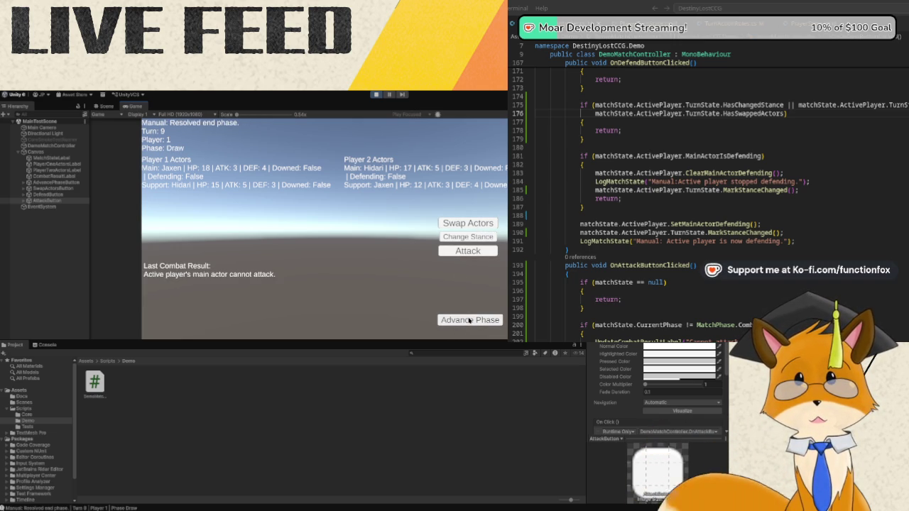
Advance to PreCombatMain and swap Player 1's actors so Hidari leads.
click(469, 321)
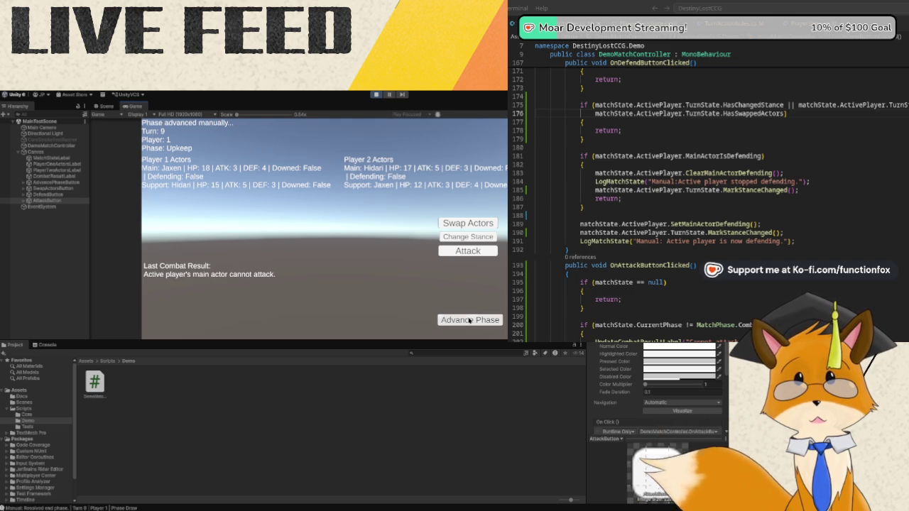
click(469, 321)
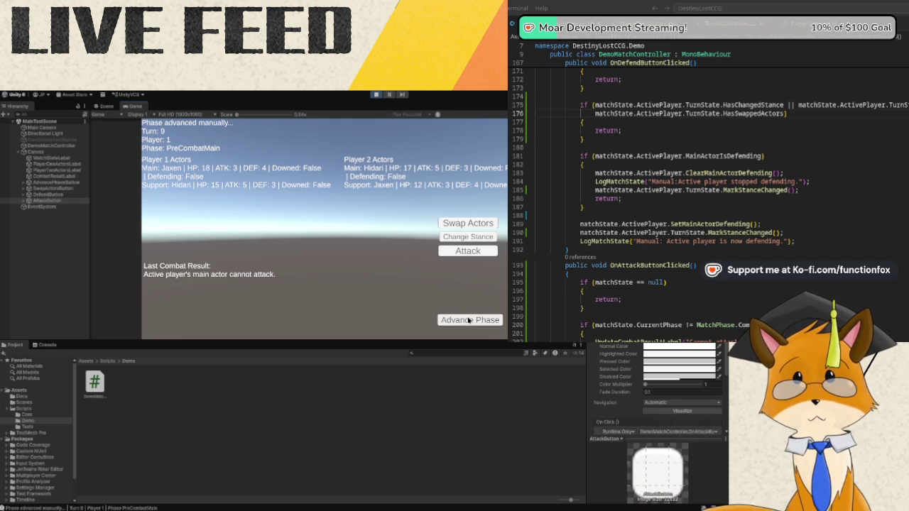
click(473, 224)
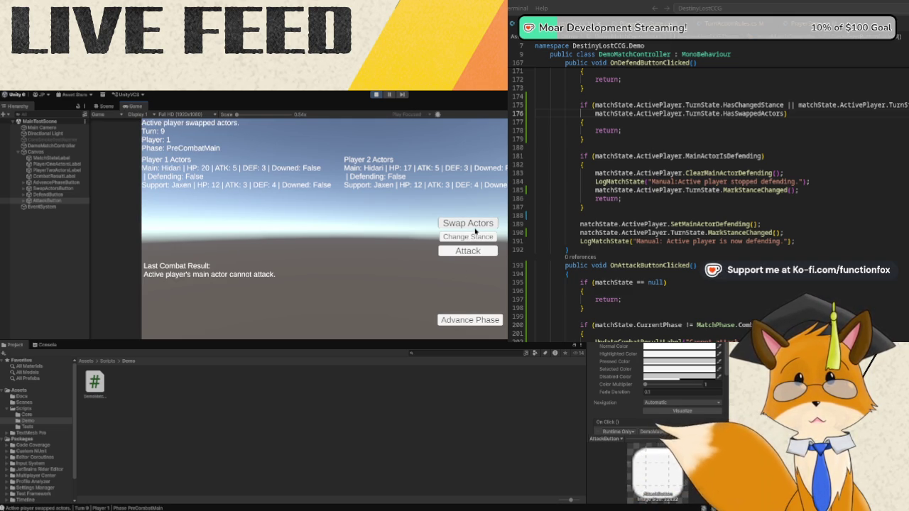
Advance through Combat to PostCombatMain, then stop play mode to return to the scene.
click(469, 321)
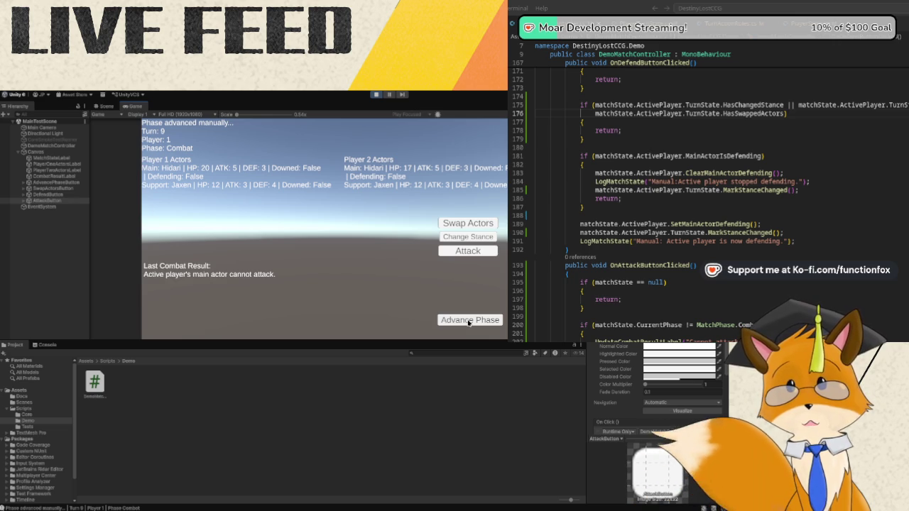
click(469, 322)
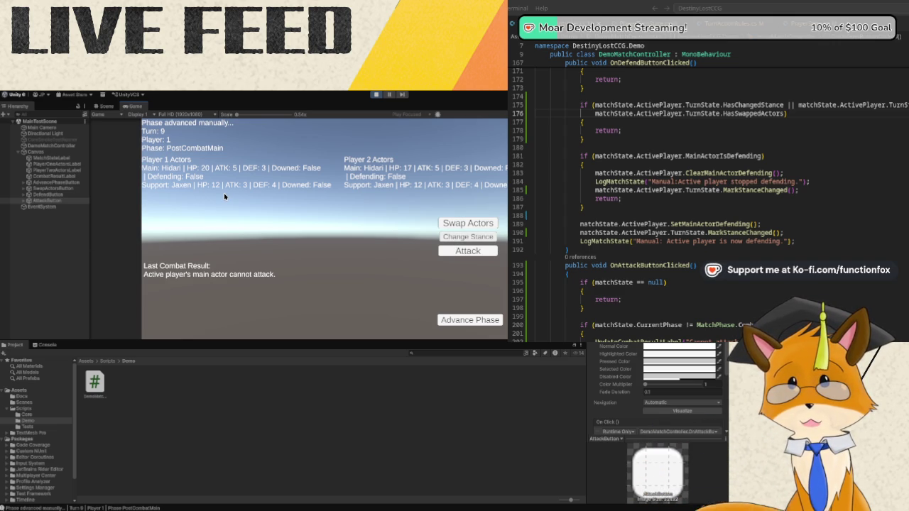
click(376, 95)
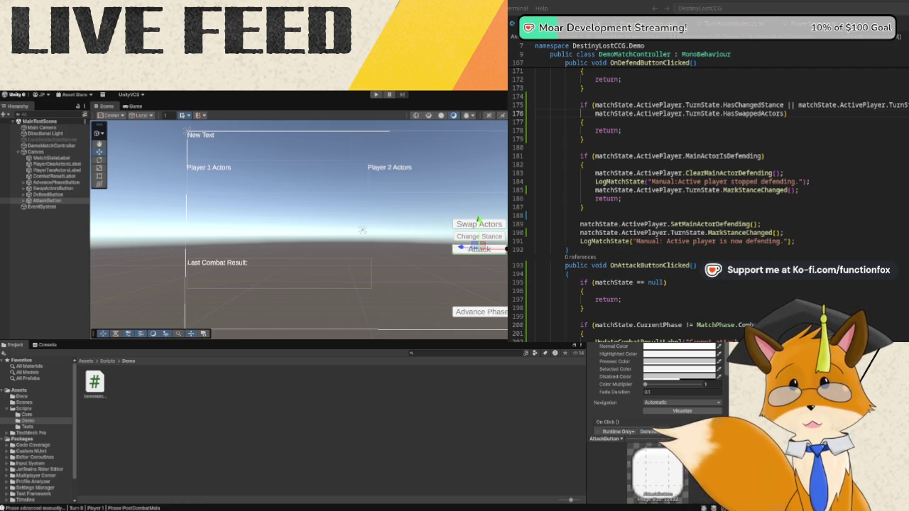
click(786, 114)
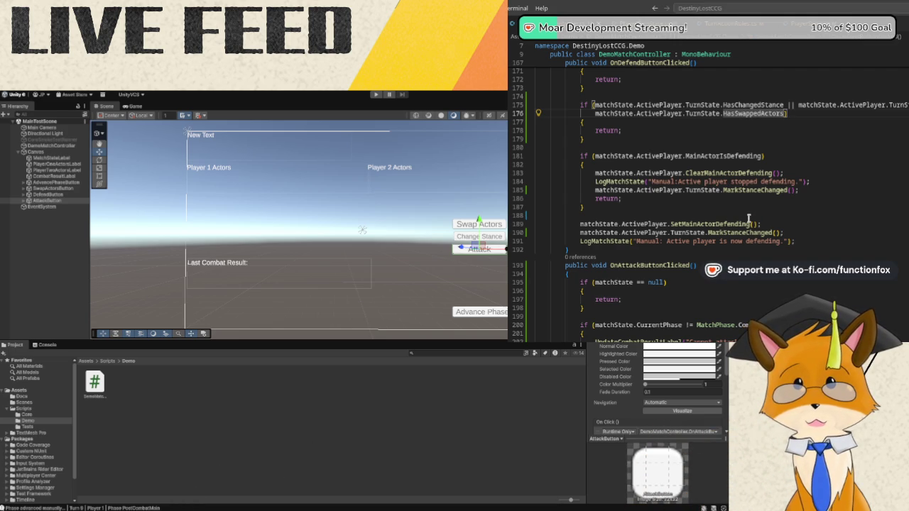
scroll(749, 219, up, 5)
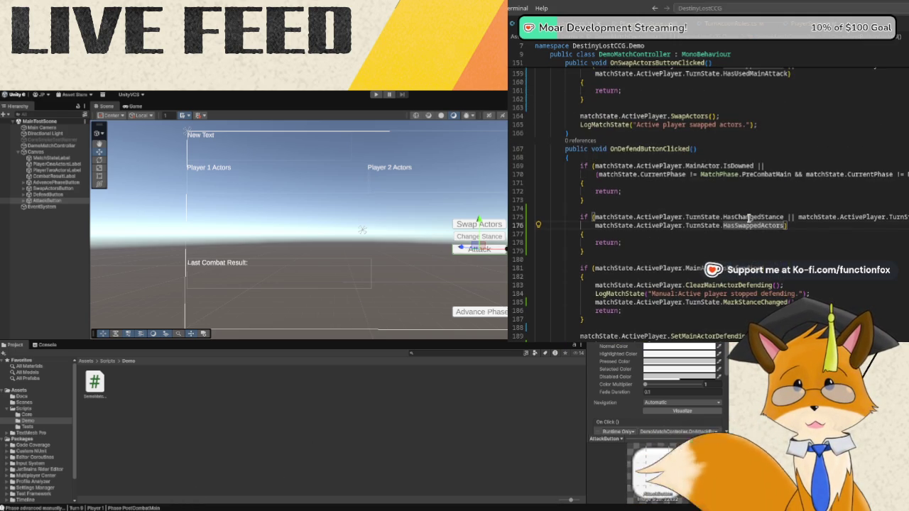
scroll(749, 218, up, 10)
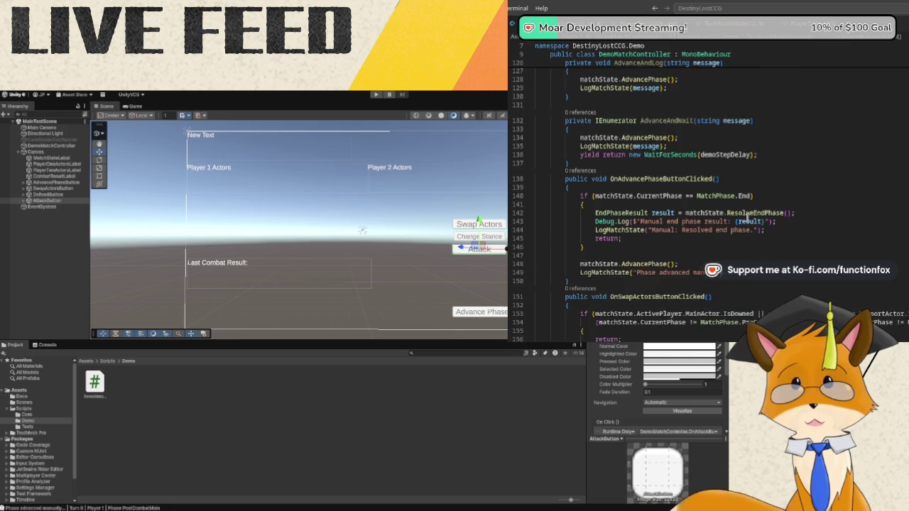
scroll(747, 218, up, 1)
scroll(760, 212, down, 3)
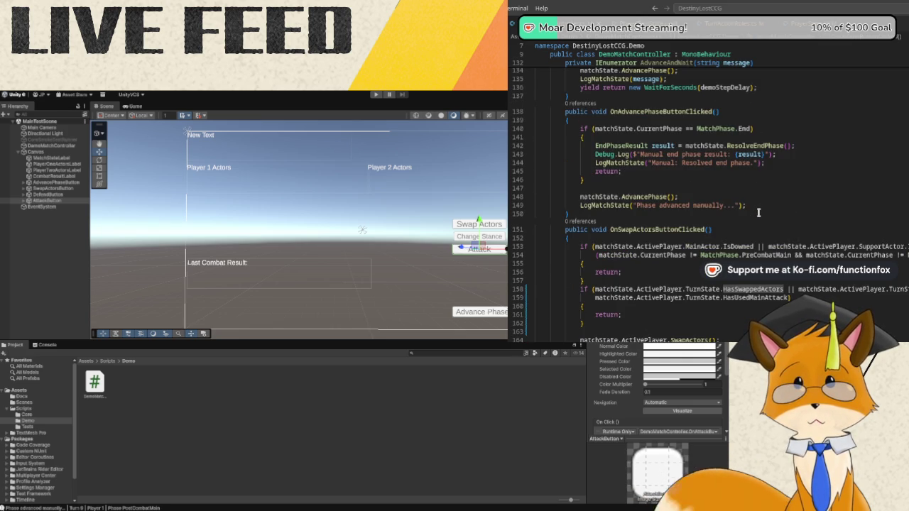
scroll(758, 212, down, 1)
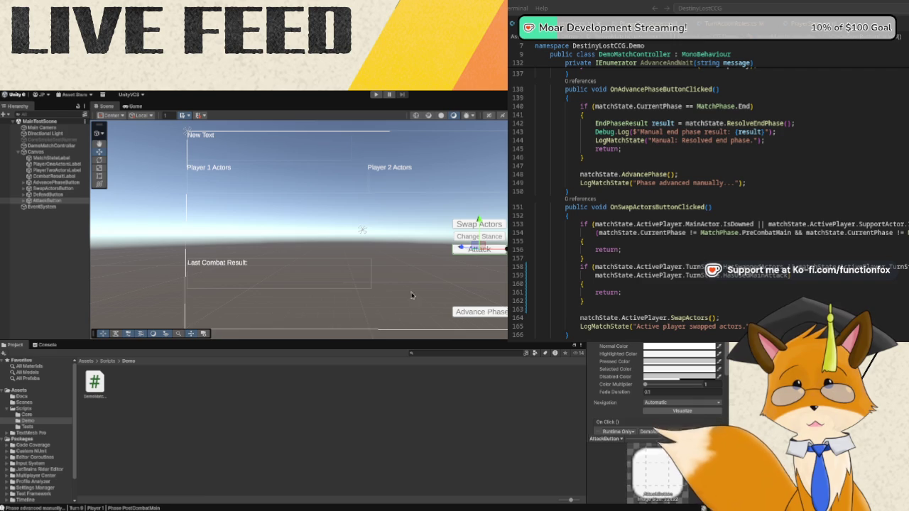
click(370, 97)
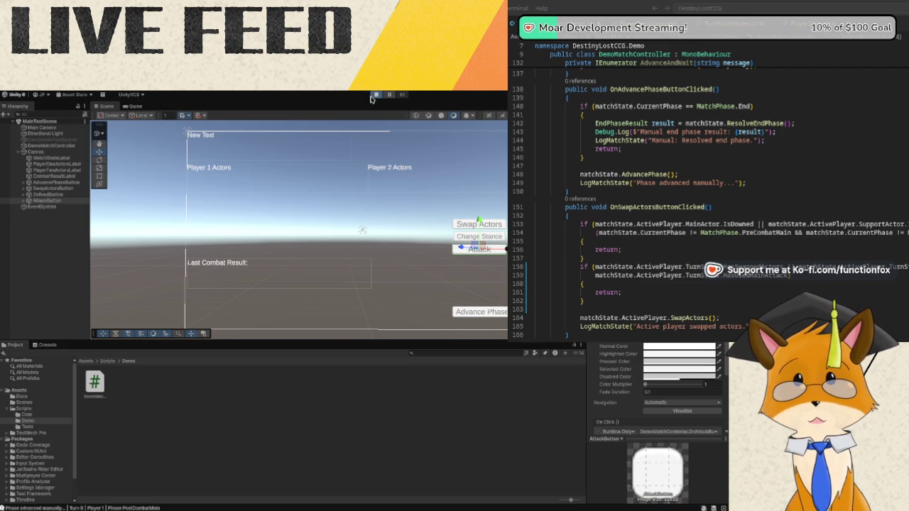
Step the match to Turn 3's Combat phase and set Player 1's main actor defending.
click(469, 321)
click(468, 320)
click(468, 321)
click(468, 320)
click(468, 320)
click(468, 321)
click(468, 321)
click(468, 320)
click(468, 320)
click(468, 320)
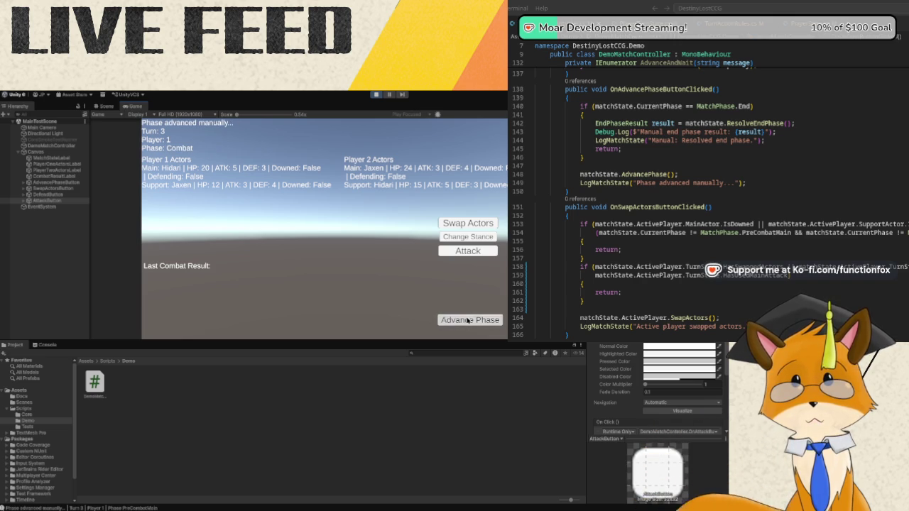
click(468, 320)
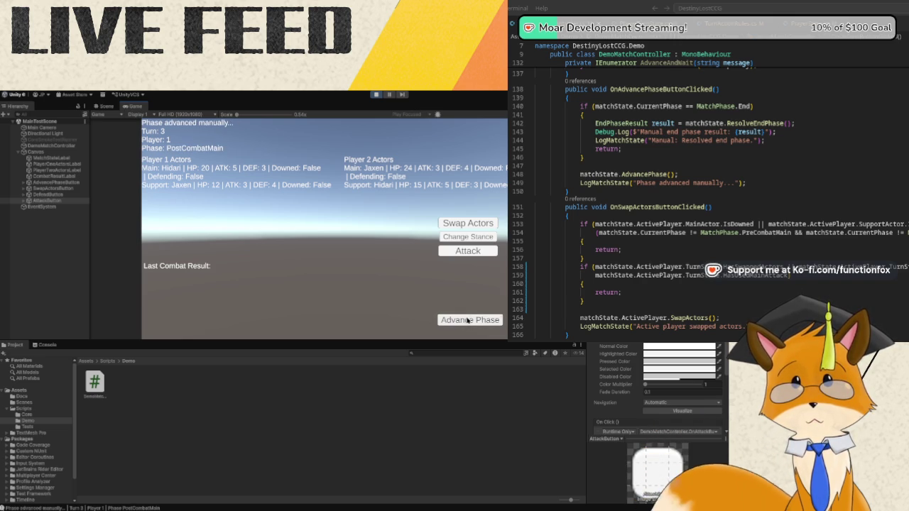
click(471, 238)
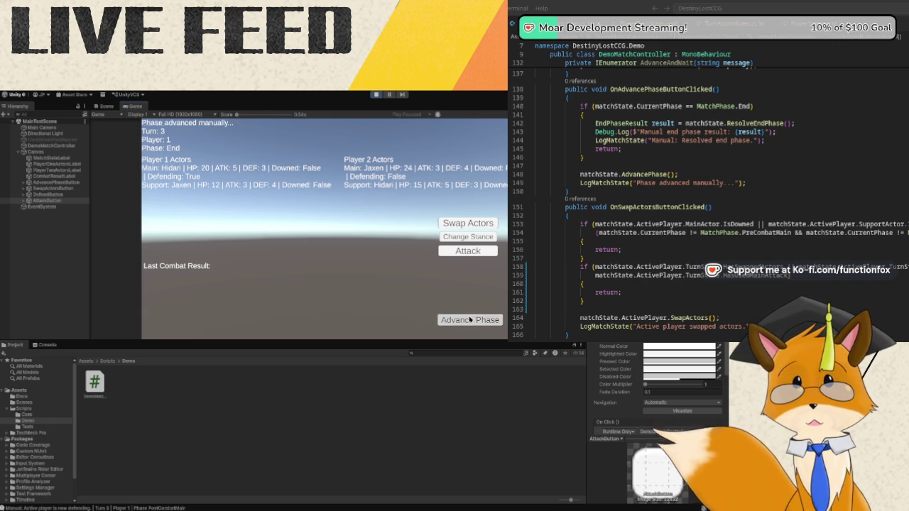
Advance to Turn 4 PostCombatMain, set Player 2's main actor defending, then reach Turn 5.
click(469, 320)
click(470, 321)
click(470, 321)
click(470, 320)
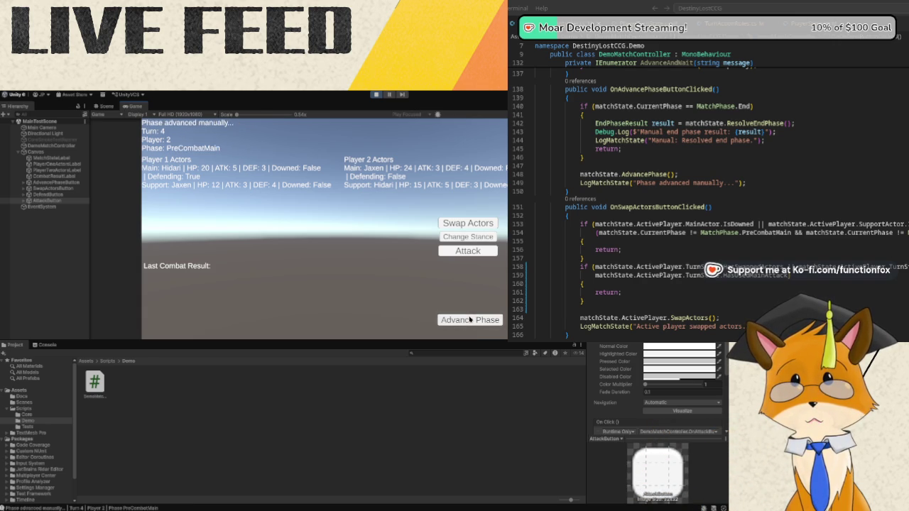
click(469, 321)
click(470, 320)
click(476, 238)
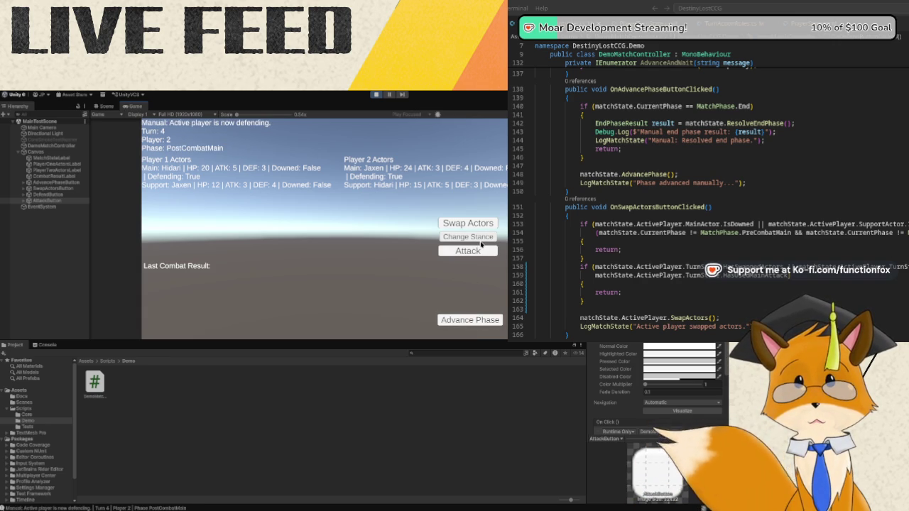
click(469, 321)
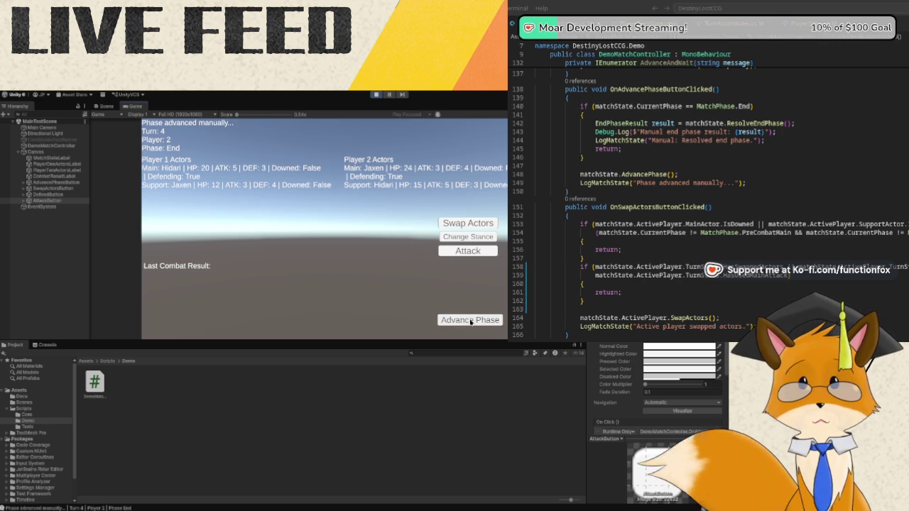
click(470, 320)
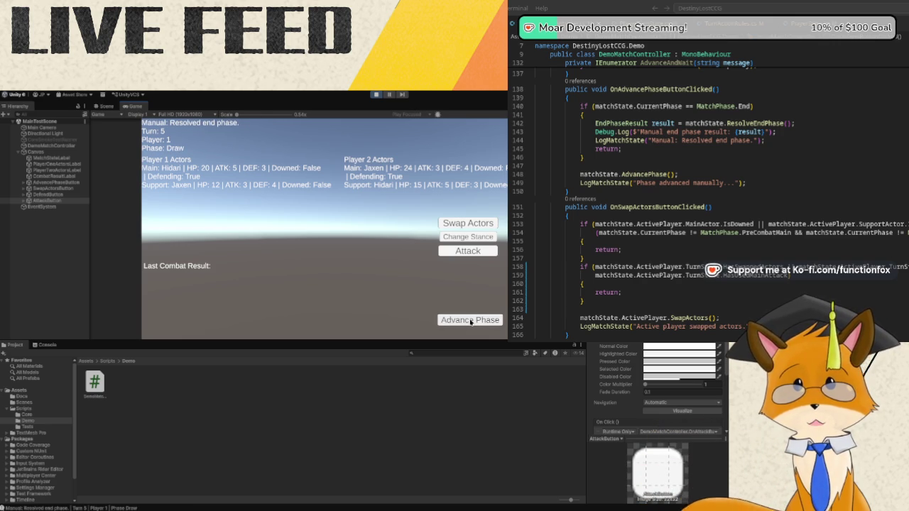
In Turn 5, try a pre-combat attack, drop Player 1's defense, then attack in Combat.
click(470, 321)
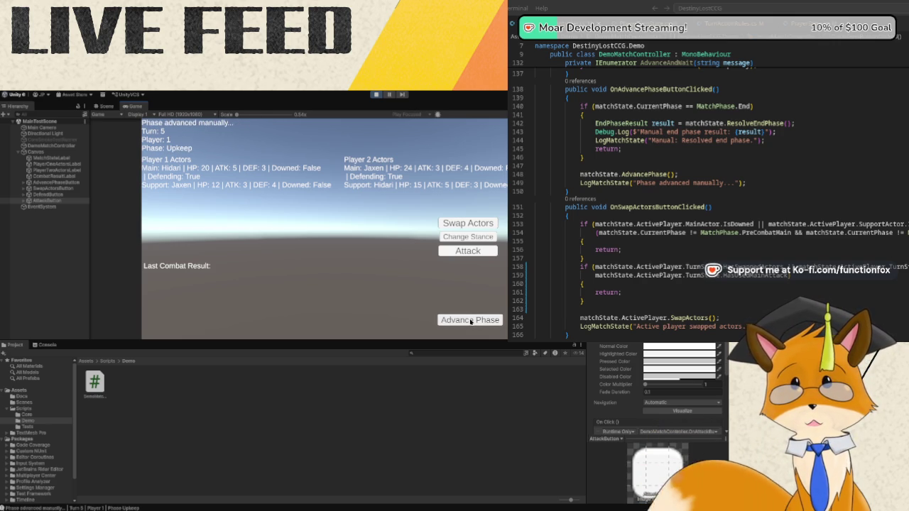
click(471, 321)
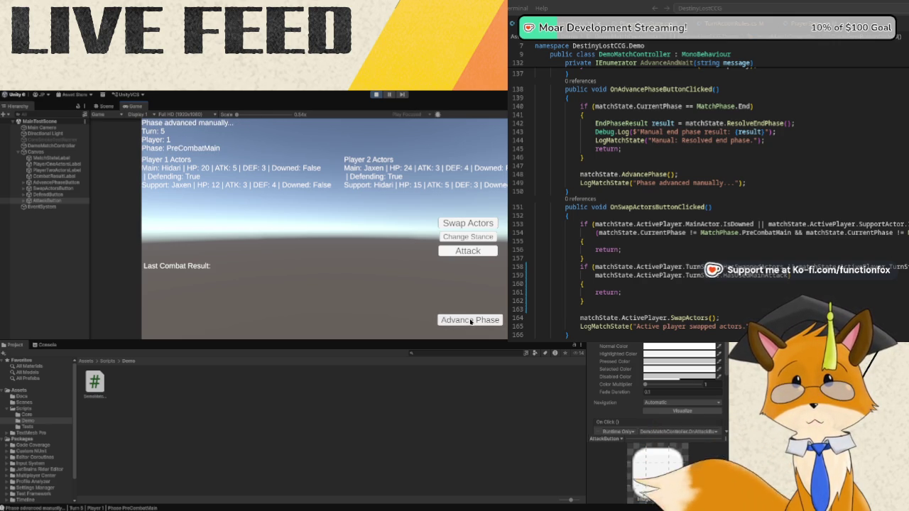
click(460, 254)
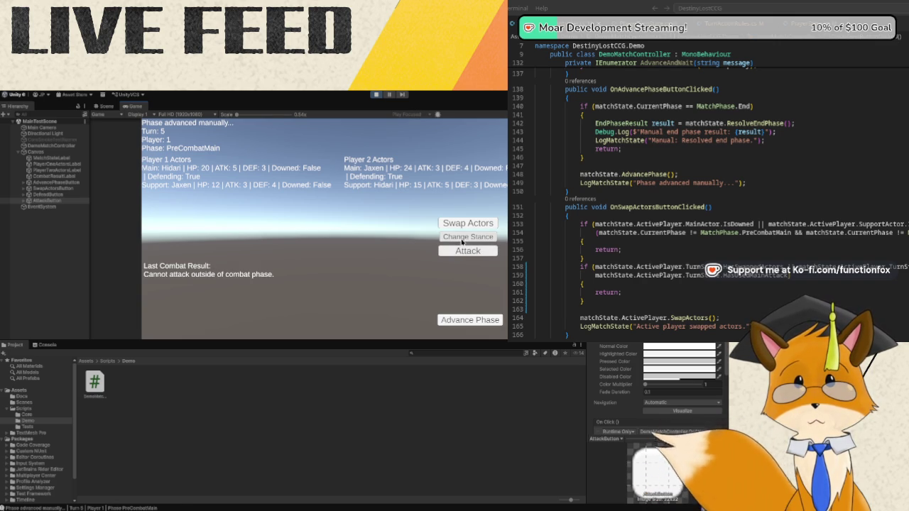
click(462, 238)
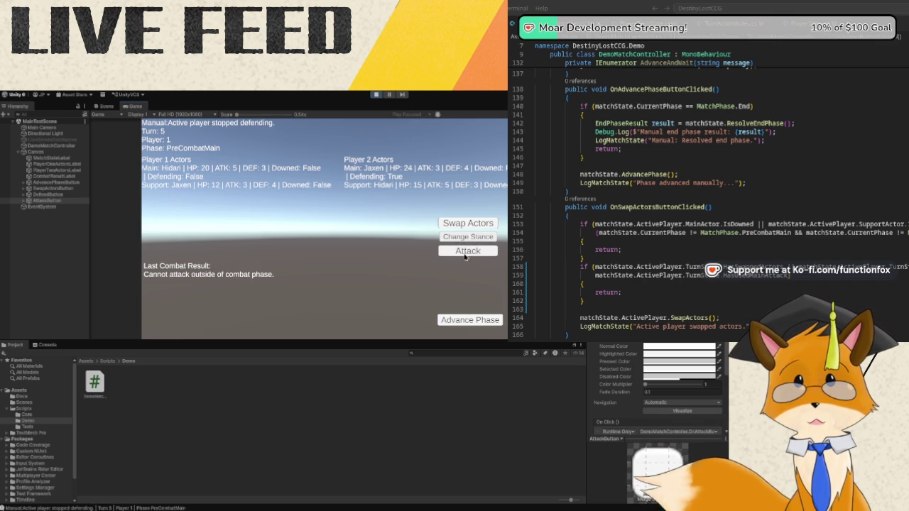
click(463, 319)
click(460, 253)
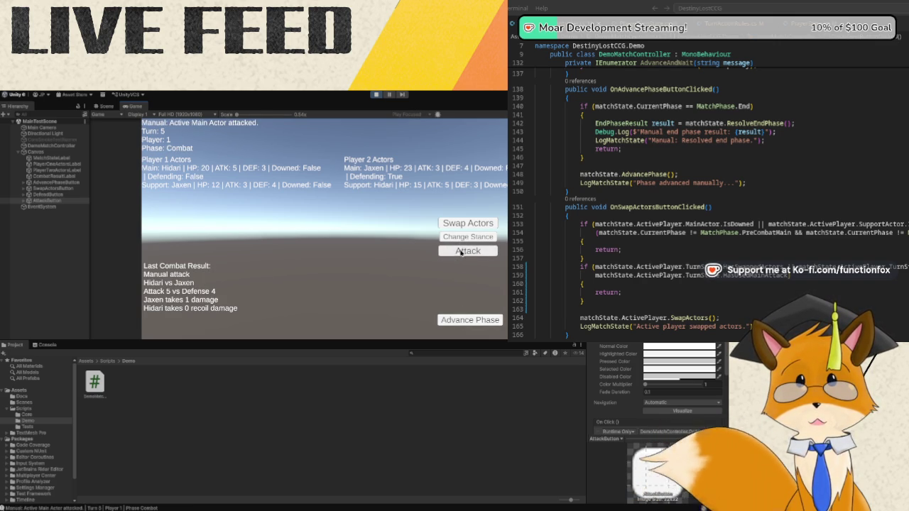
click(455, 321)
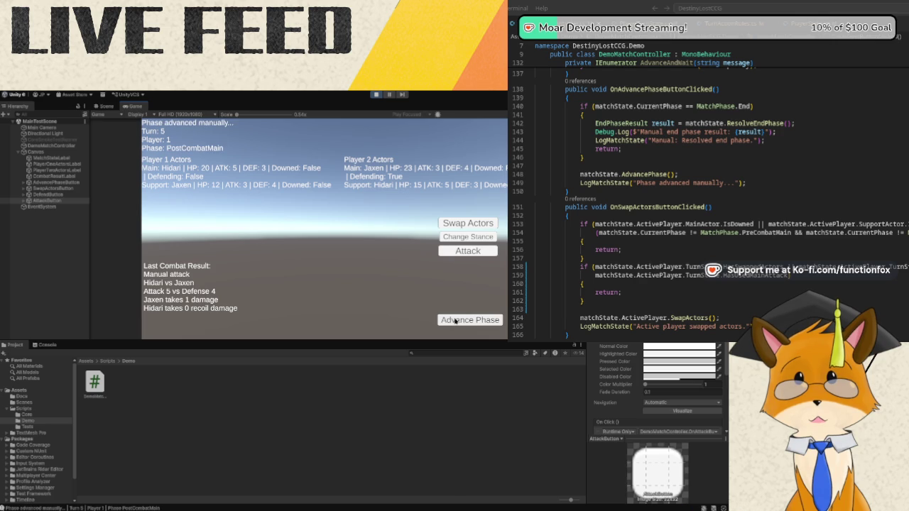
Advance through Turn 6 to Turn 7 PostCombatMain and set Player 1's main actor defending.
click(455, 321)
click(456, 321)
click(456, 321)
click(455, 321)
click(455, 321)
click(455, 321)
click(455, 321)
click(455, 322)
click(455, 321)
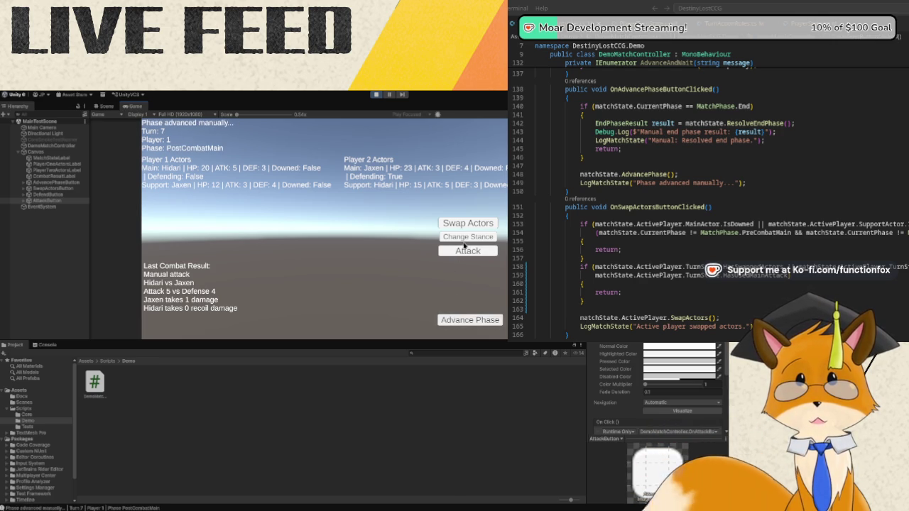
click(466, 243)
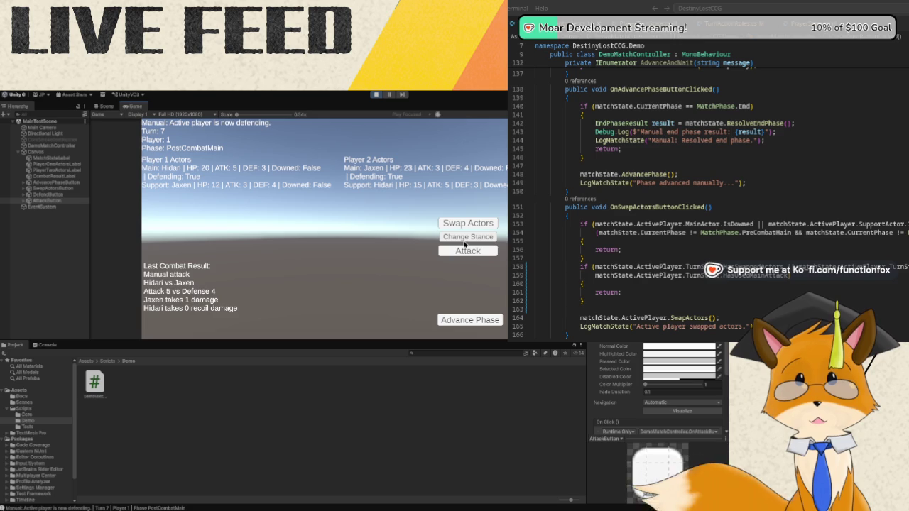
In Turn 8, swap Player 2's actors, try an early attack, then attack in Combat.
click(481, 323)
click(481, 324)
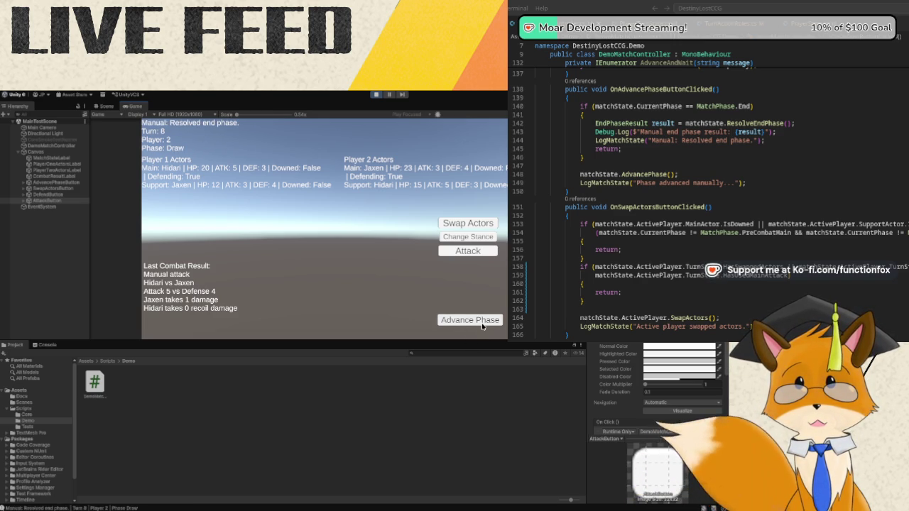
click(482, 323)
click(482, 323)
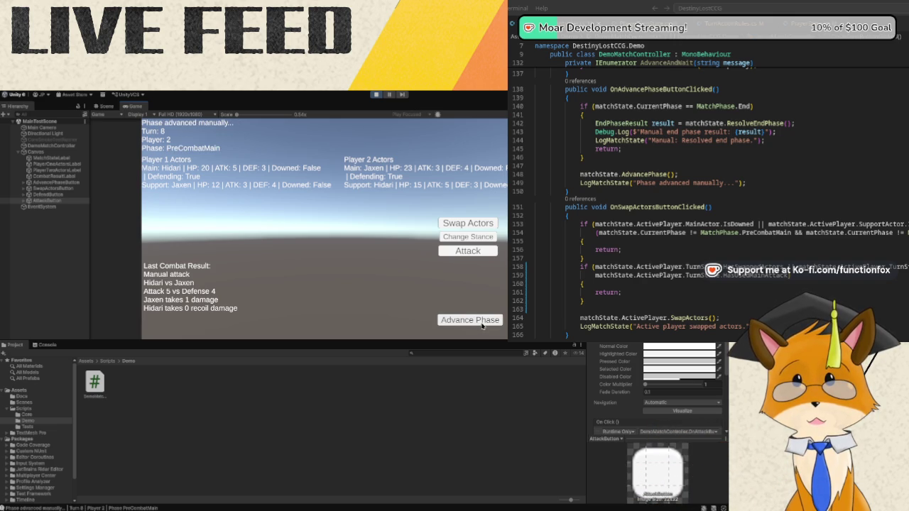
click(468, 224)
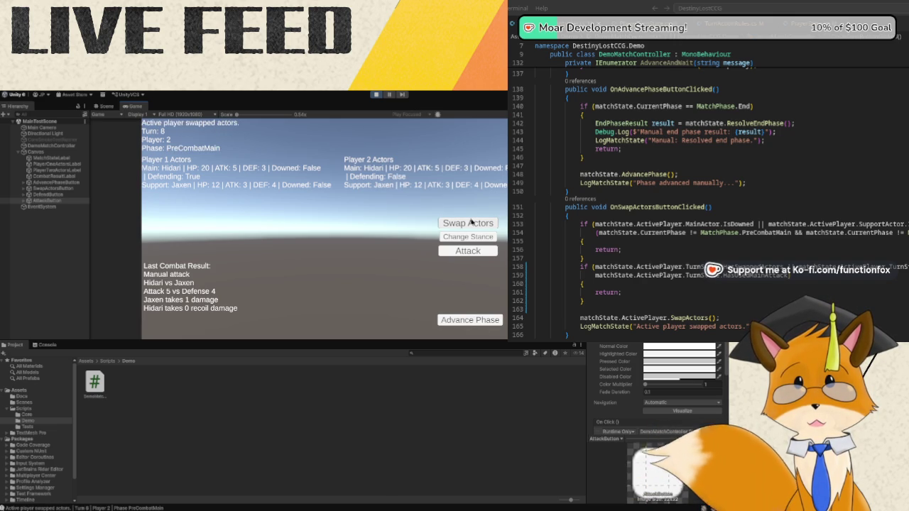
click(471, 252)
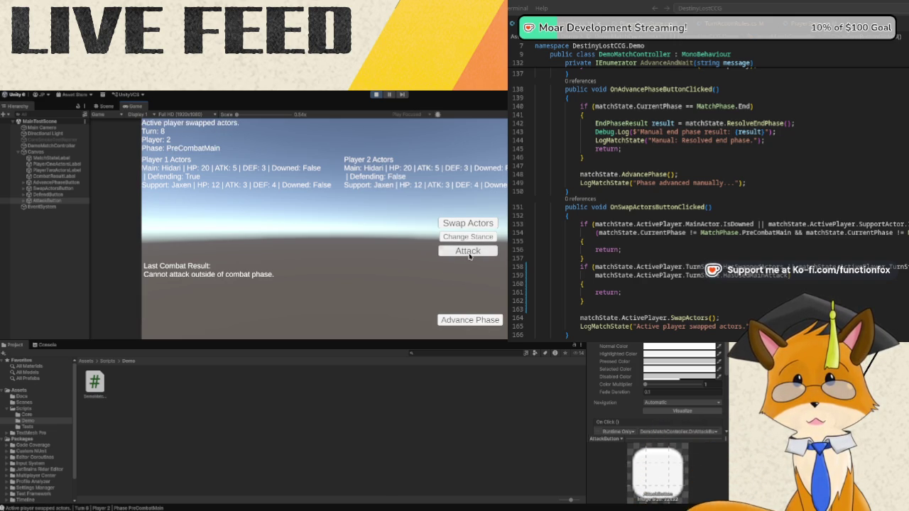
click(475, 320)
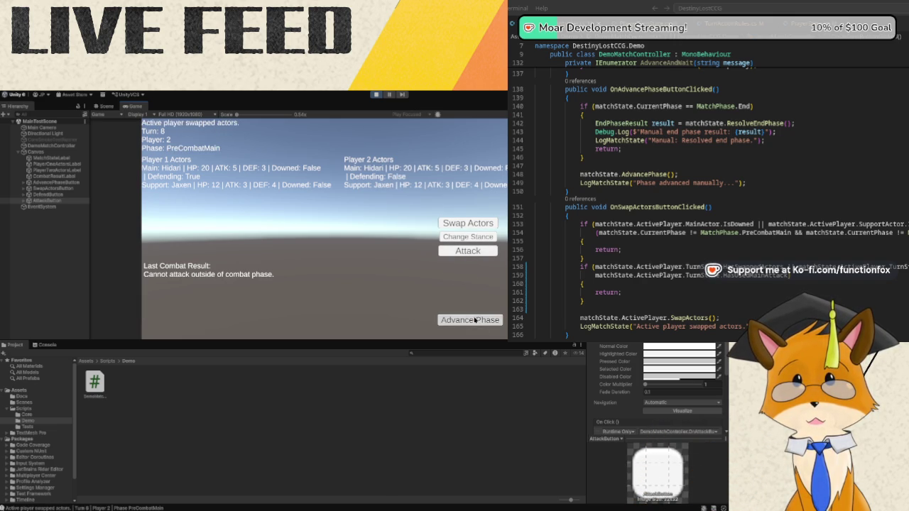
click(475, 252)
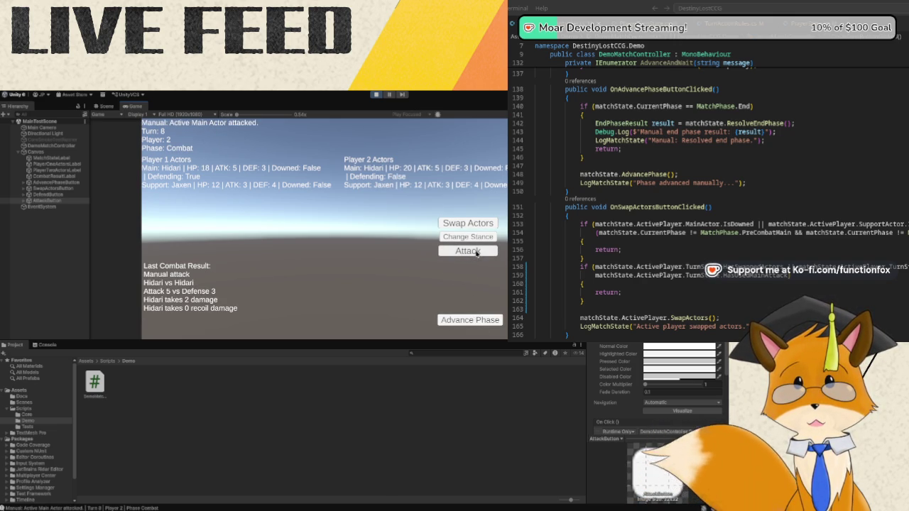
Confirm an attack is refused in PostCombatMain, then advance into Turn 9.
click(467, 320)
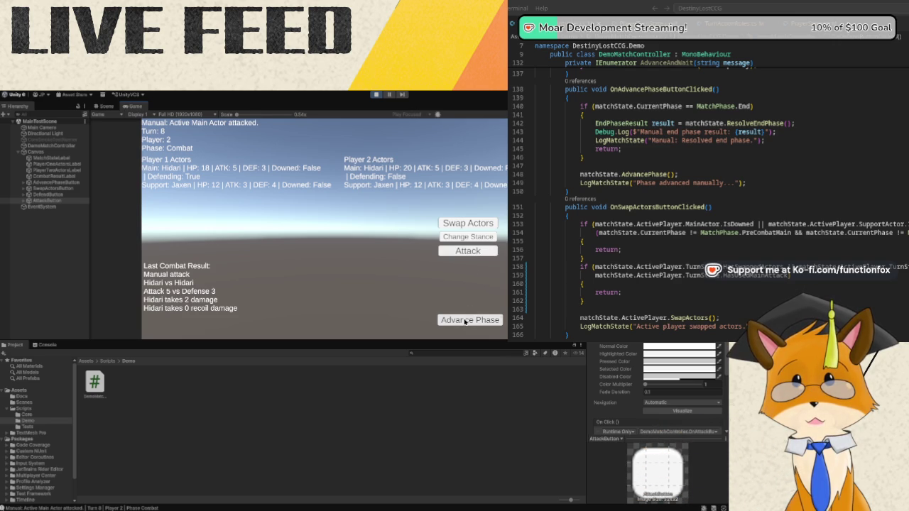
click(473, 252)
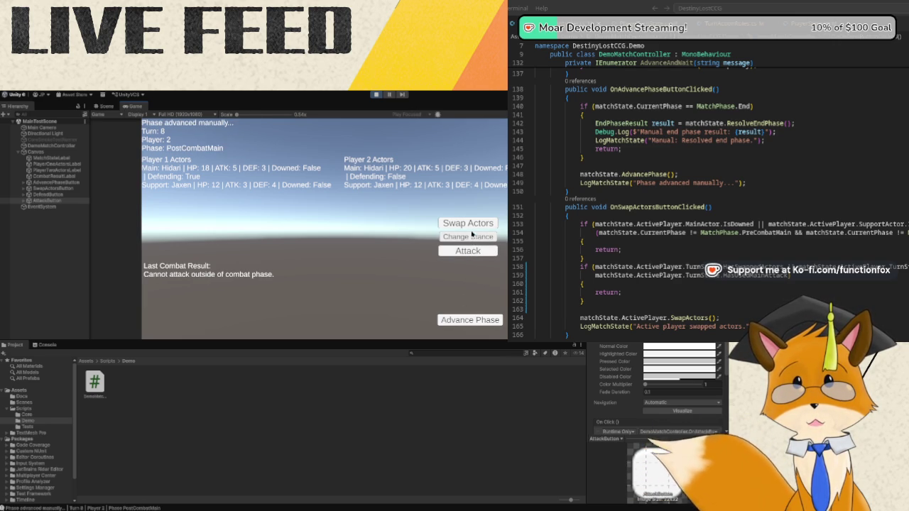
click(460, 319)
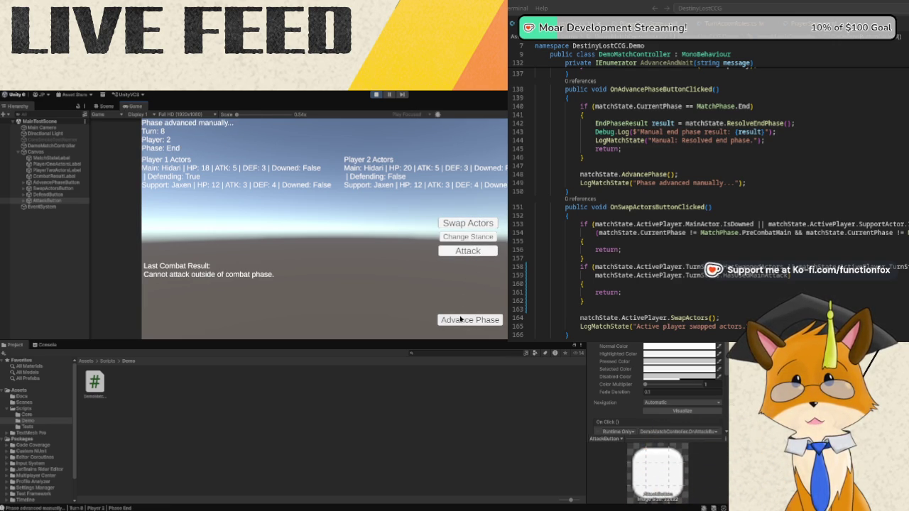
click(460, 320)
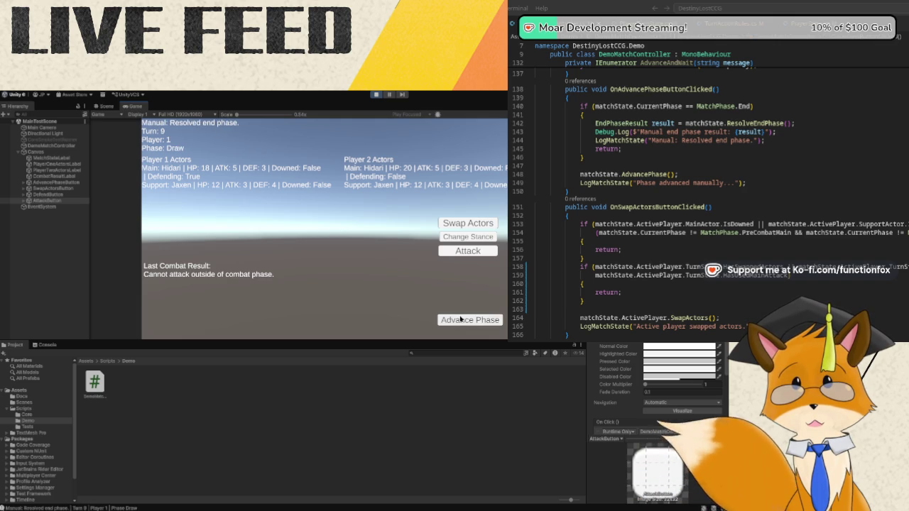
In Turn 9, swap Player 1's actors, test a refused post-combat attack, and advance to Turn 10.
click(461, 320)
click(460, 320)
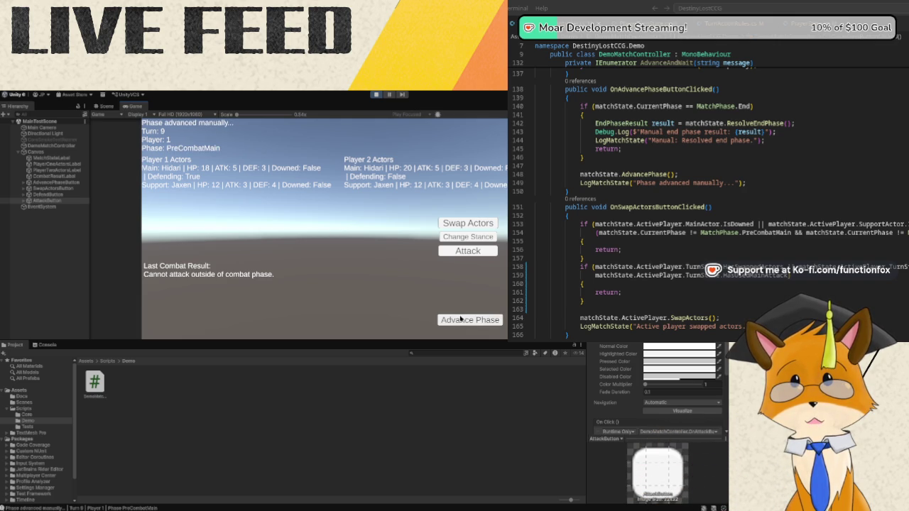
click(469, 224)
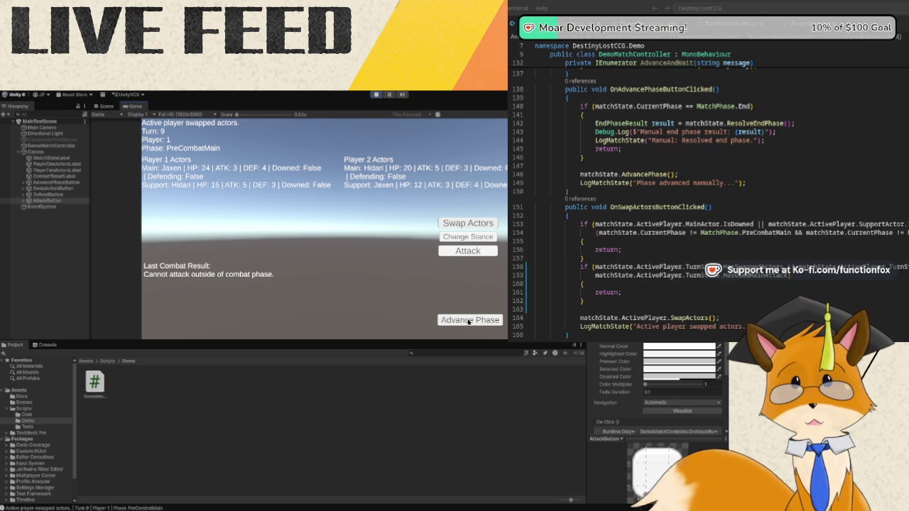
click(468, 320)
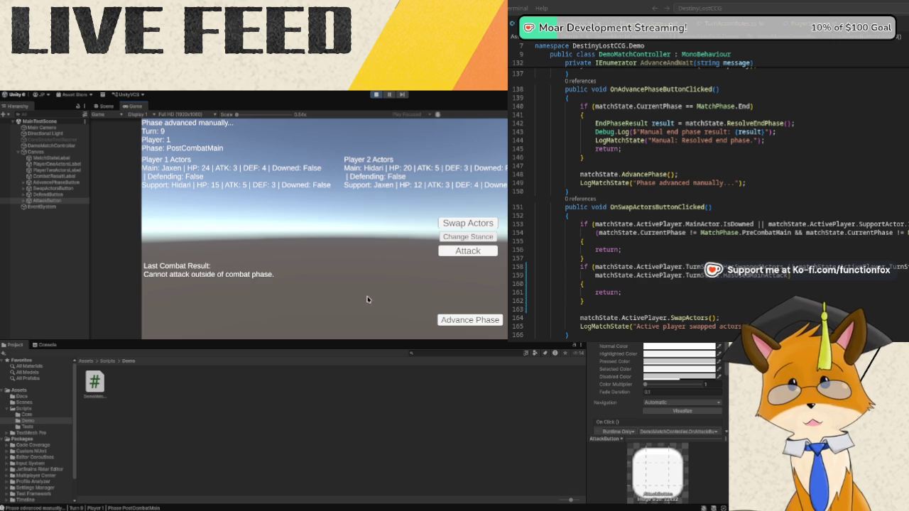
click(457, 254)
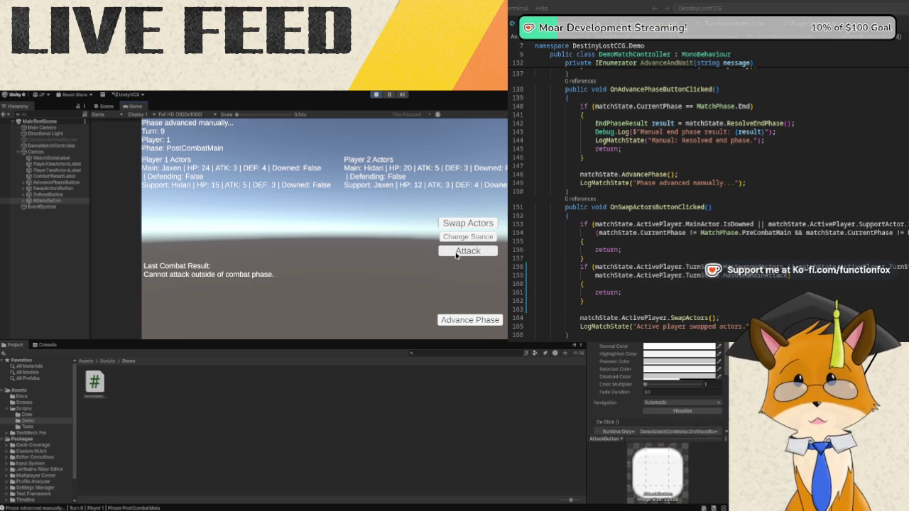
click(469, 320)
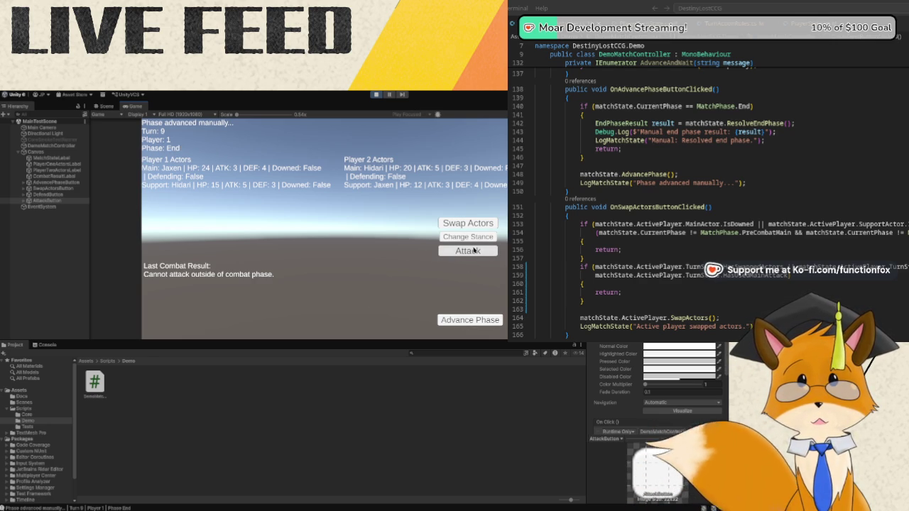
click(473, 320)
In Turn 10, test an early attack, swap Player 2's actors, then attack Jaxen in Combat.
click(473, 320)
click(473, 321)
click(478, 253)
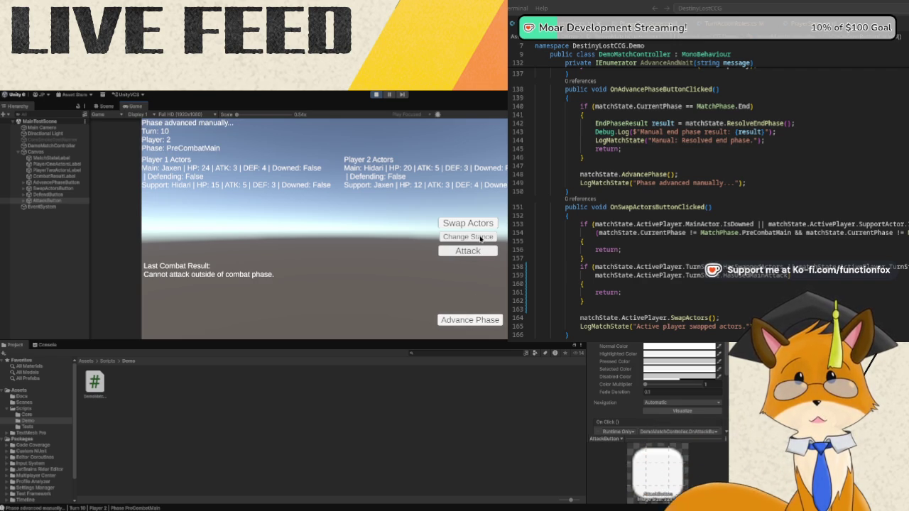
click(474, 224)
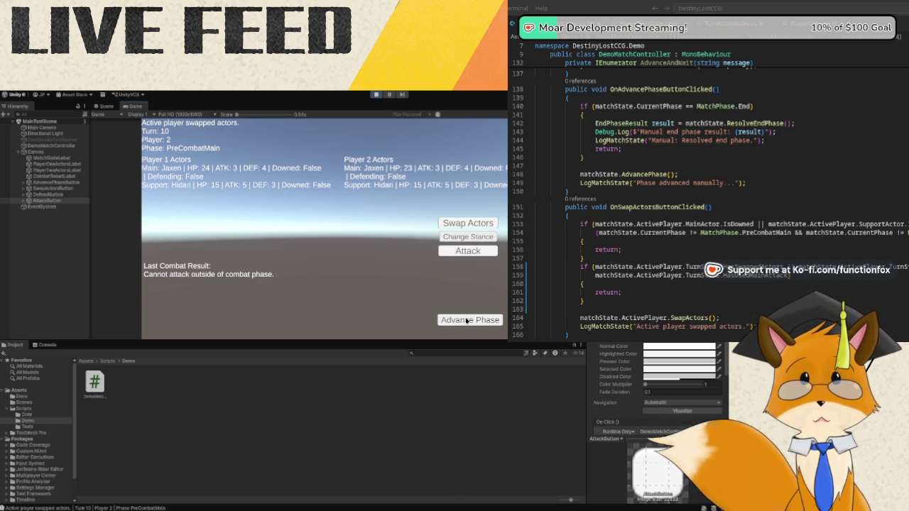
click(467, 319)
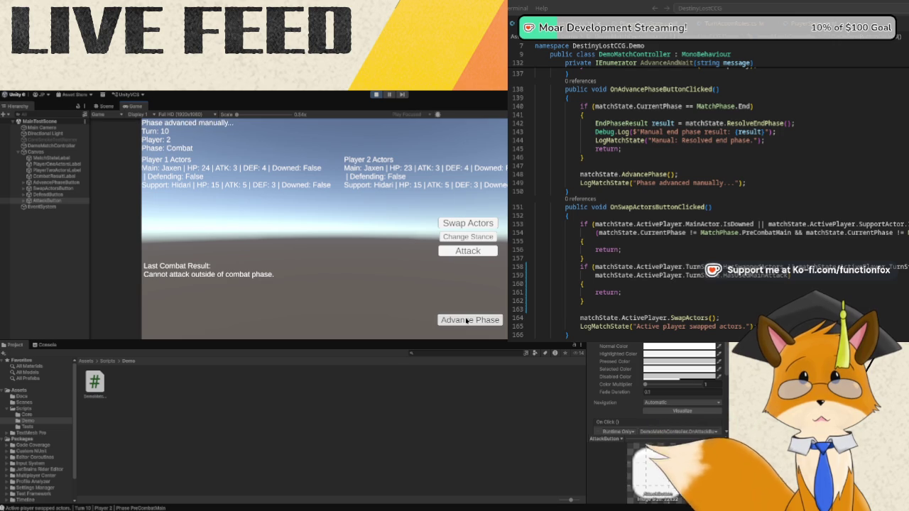
click(483, 256)
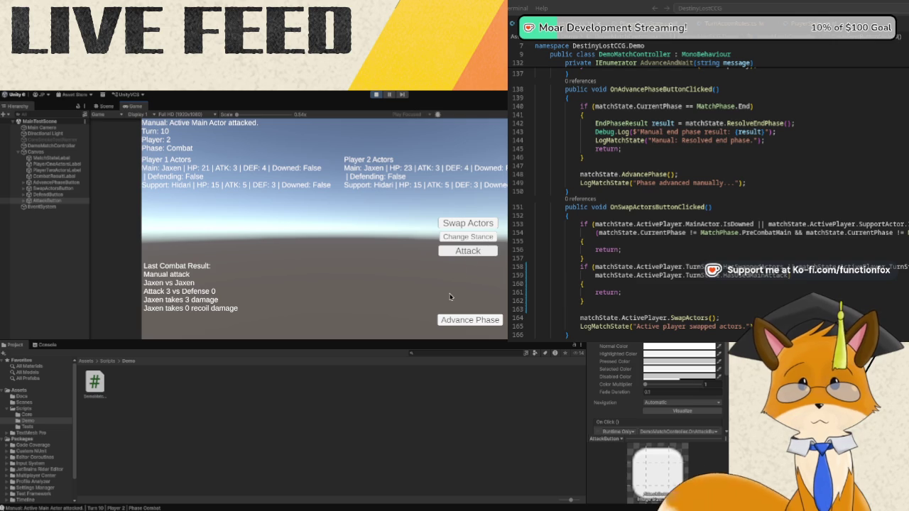
Exit play mode and place the caret on the end-phase log line in VS Code.
click(378, 94)
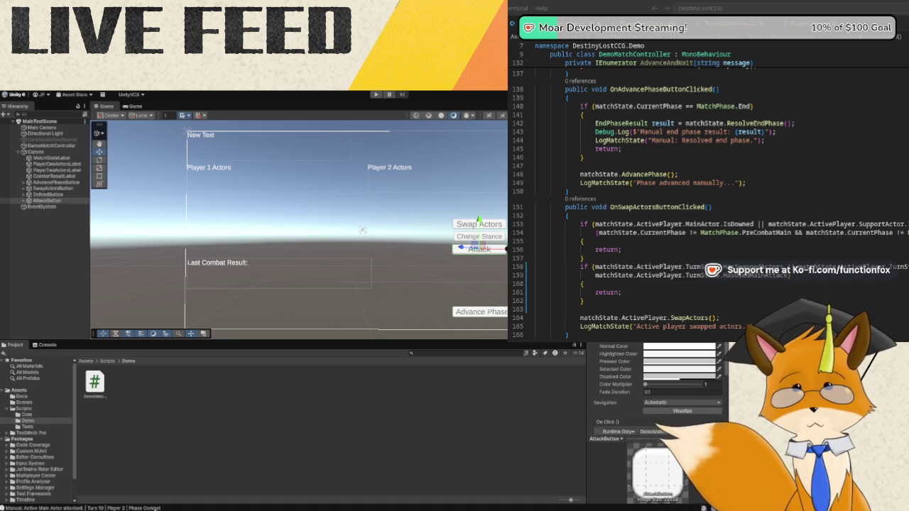
click(801, 163)
key(ctrl+a)
click(765, 140)
key(alt+Tab)
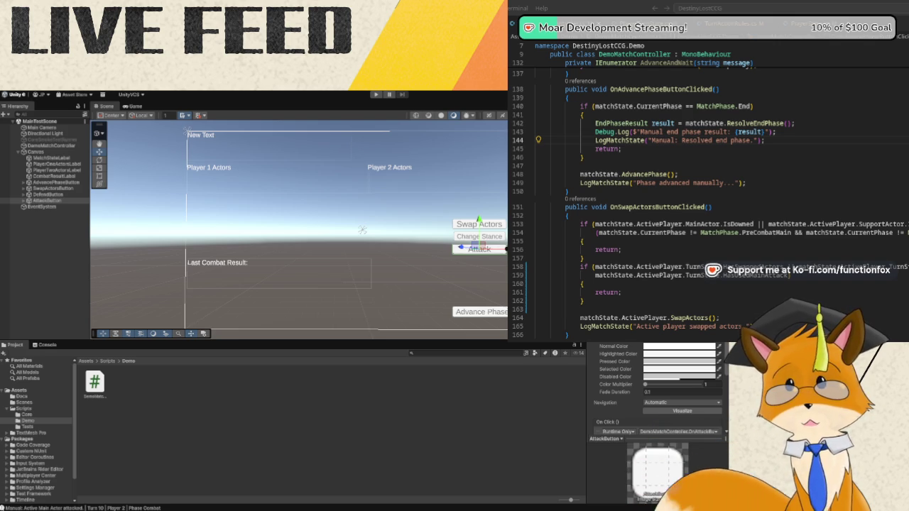
scroll(635, 296, down, 5)
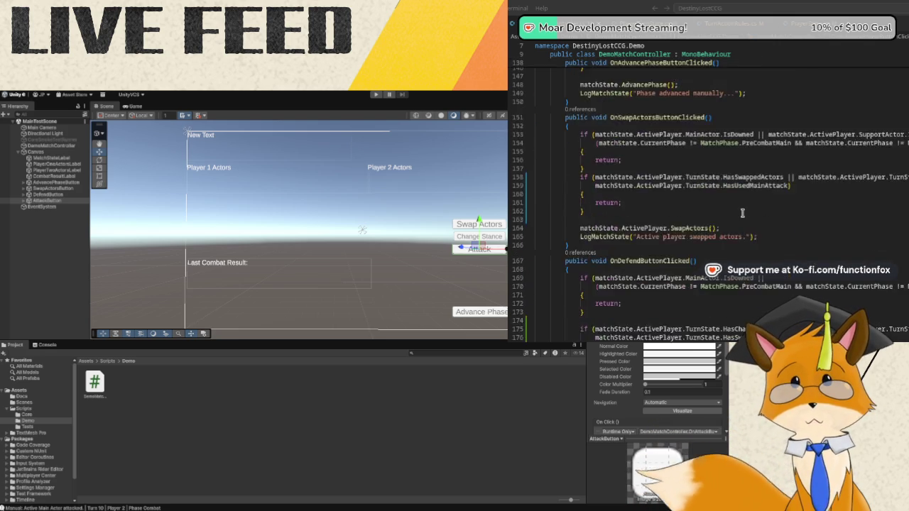
scroll(742, 212, up, 1)
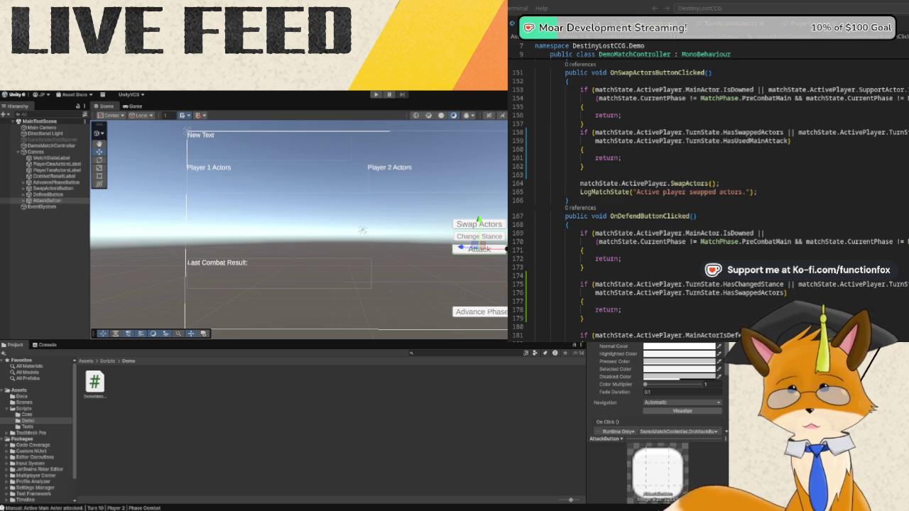
Switch to PlayerCardZones.cs, showing the Deck, Hand, Field, Discard, ChannelPile and Removed lists.
click(711, 24)
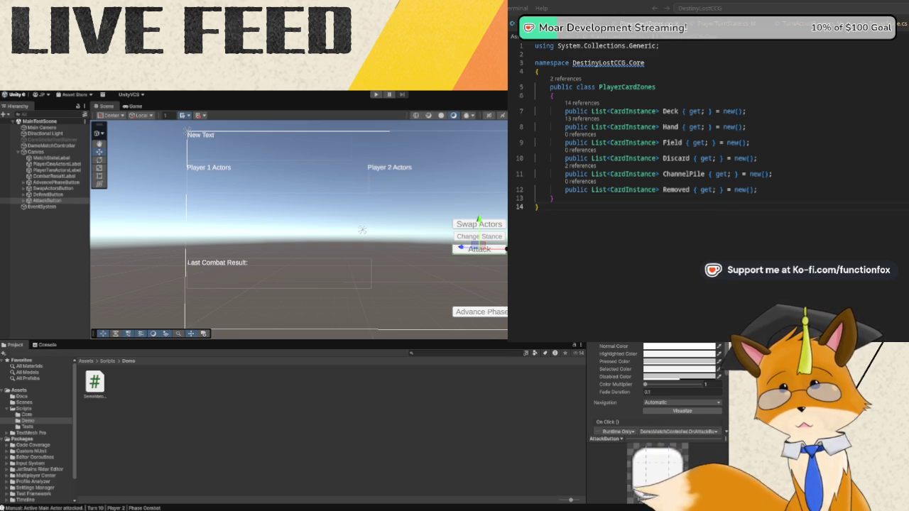
Rename the Field property on line 9 to Armament.
click(672, 142)
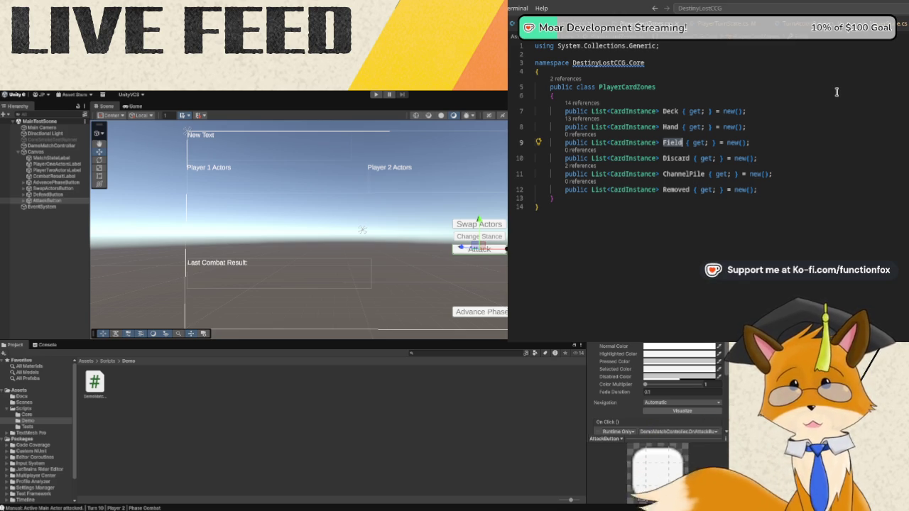
key(F2)
text(Armament)
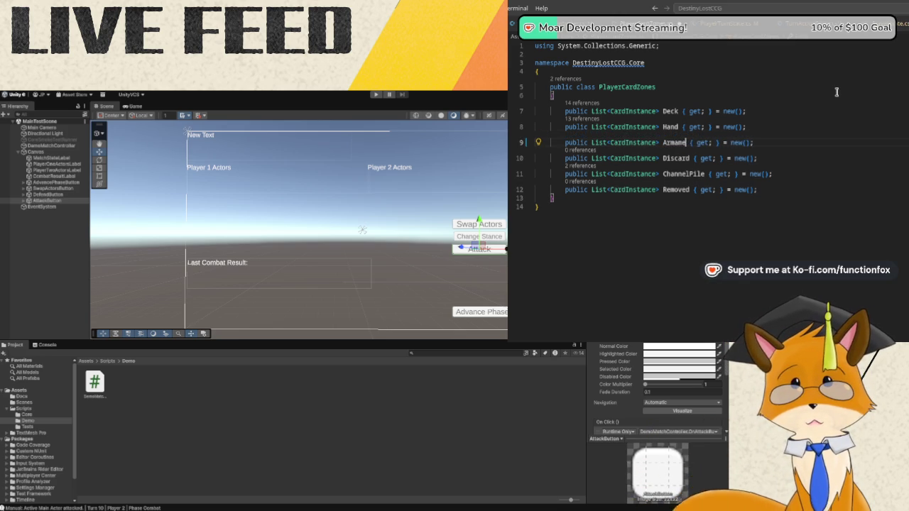
key(Return)
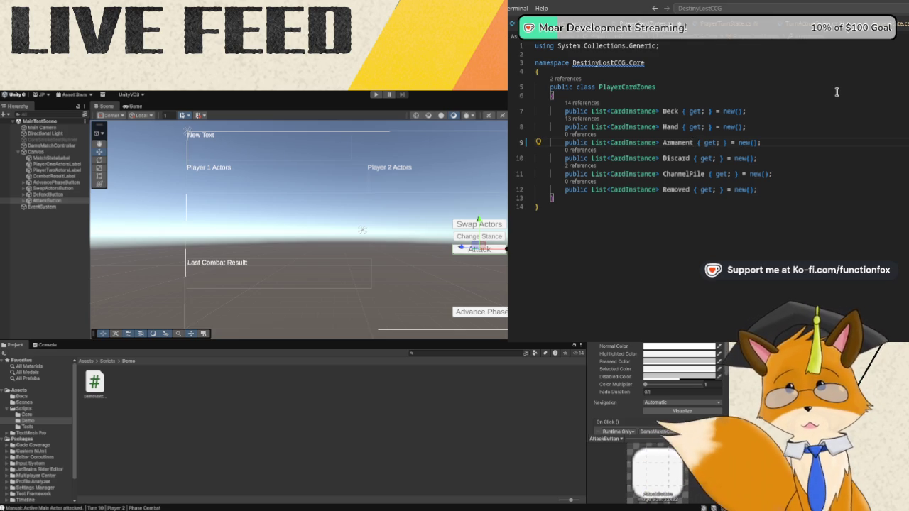
Add an Action card list property below Armament with "{ get; } = new();".
key(Right)
key(Right)
key(Right)
key(End)
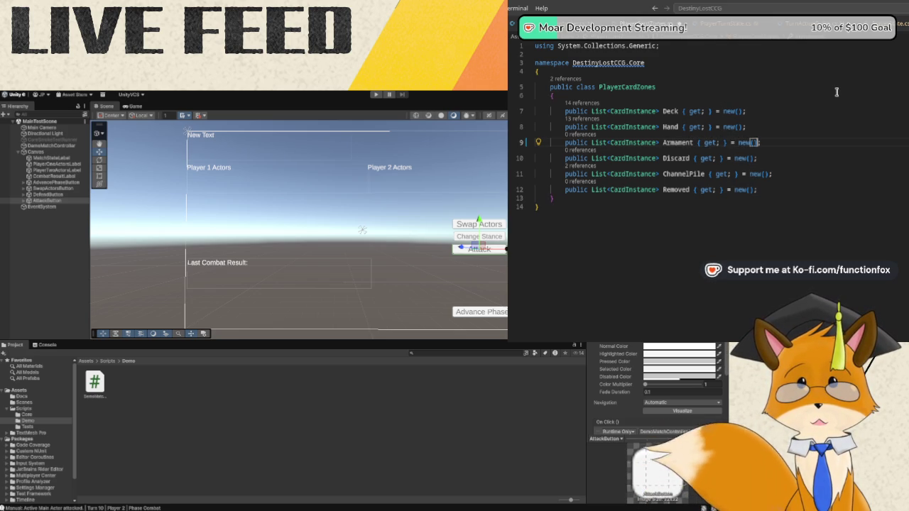
key(Return)
text(publ)
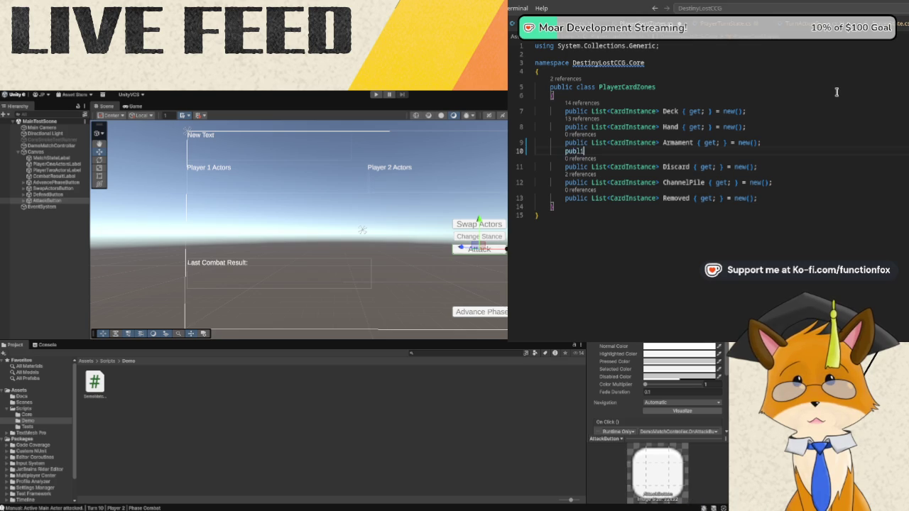
text(ic List C)
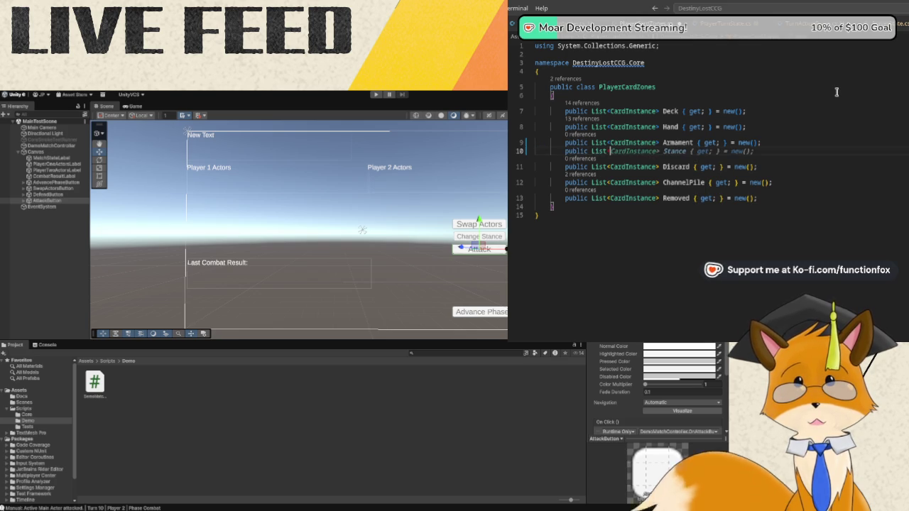
text(ardInst)
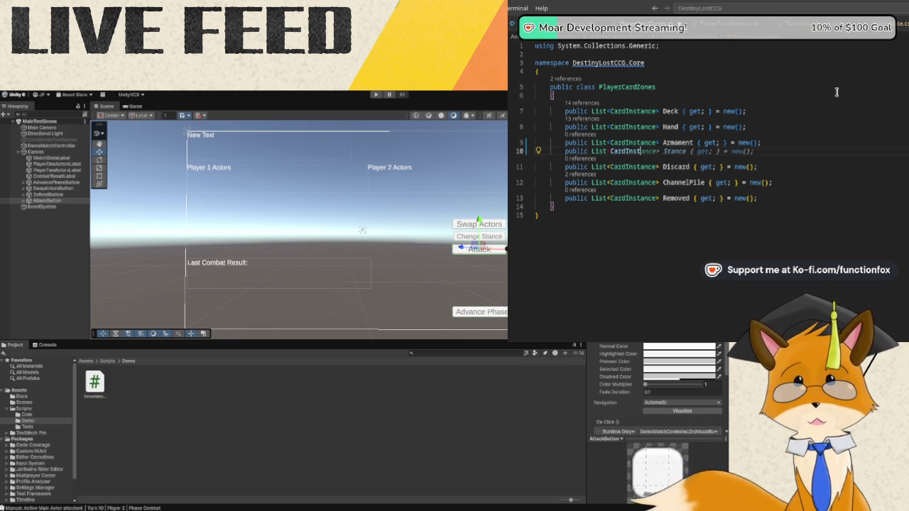
text(ance>)
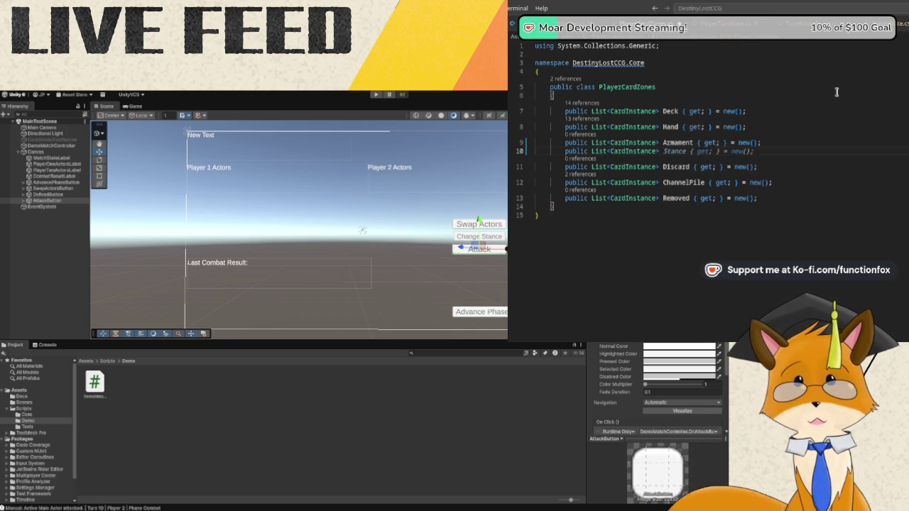
text(Action)
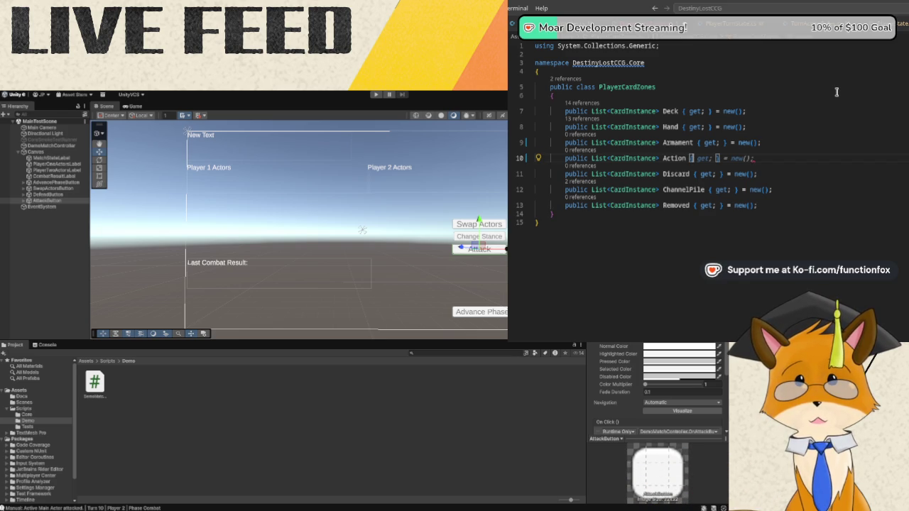
key(Tab)
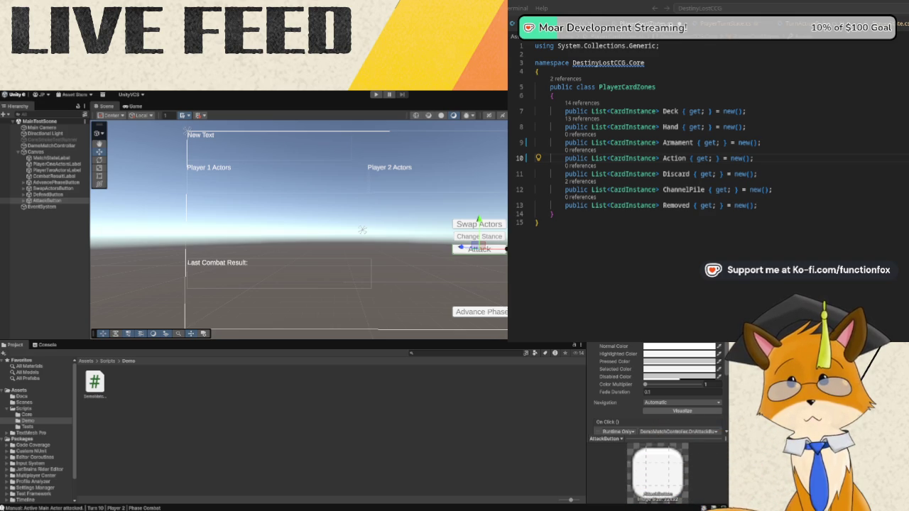
click(847, 243)
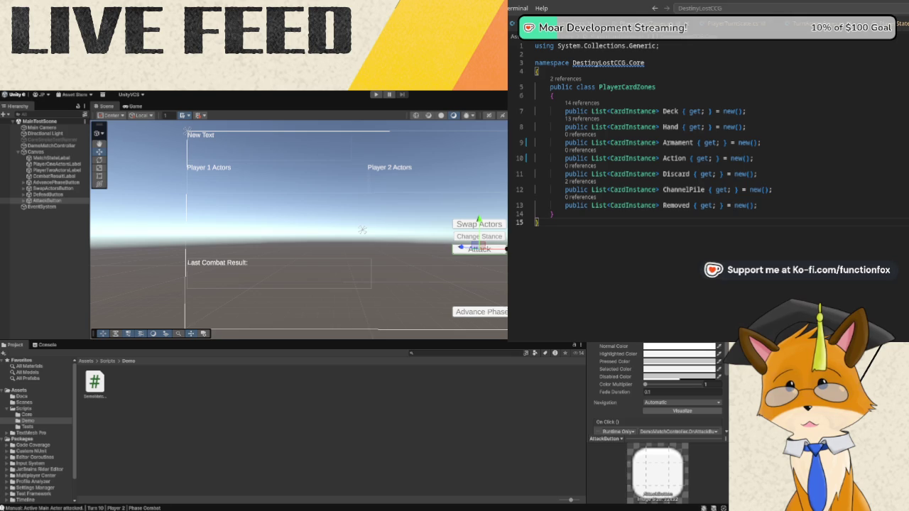
key(ctrl+Tab)
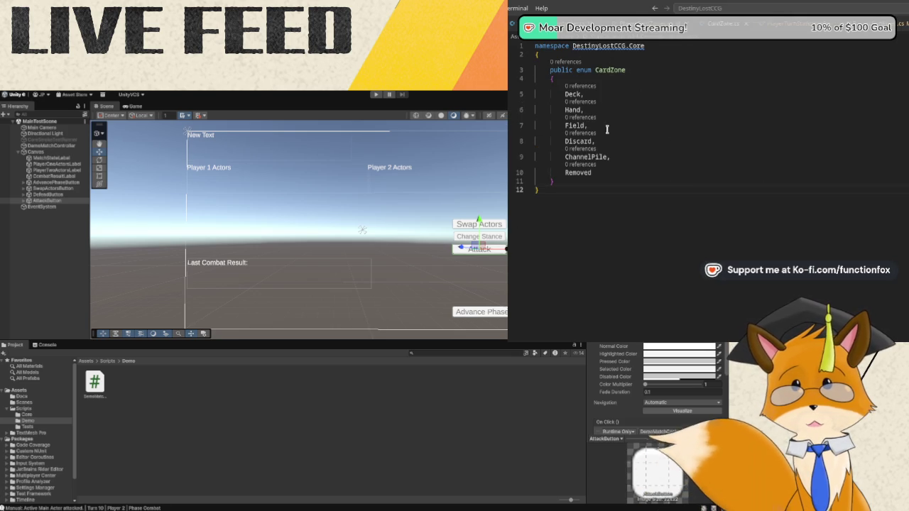
Replace the CardZone enum's Field entry with "Armament, Action,".
click(582, 124)
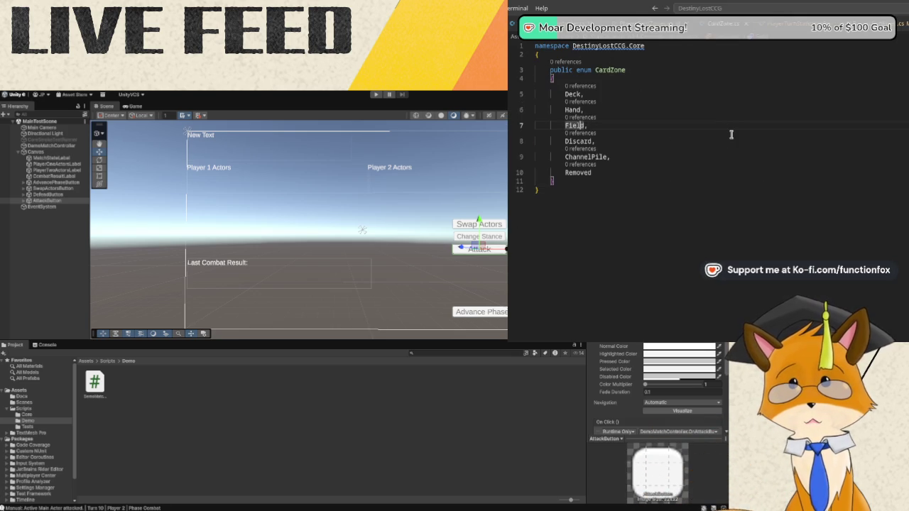
key(BackSpace)
key(BackSpace)
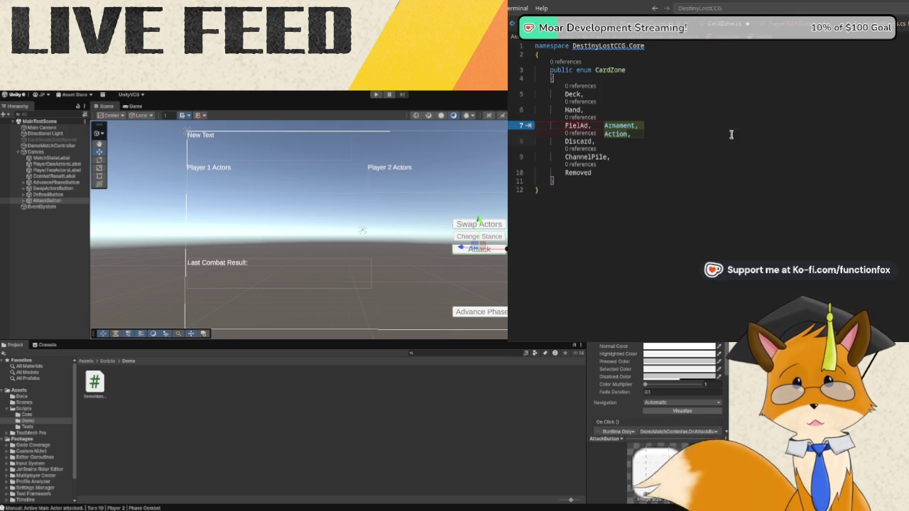
key(BackSpace)
key(BackSpace)
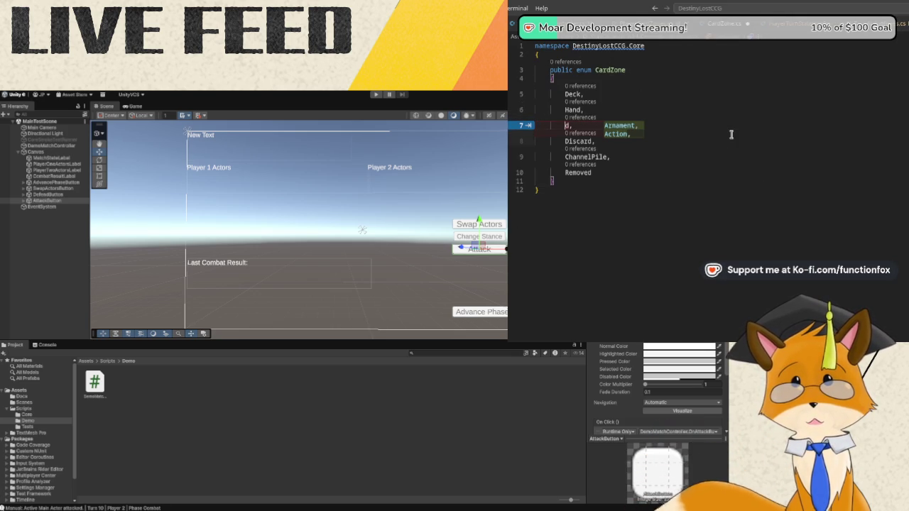
key(Tab)
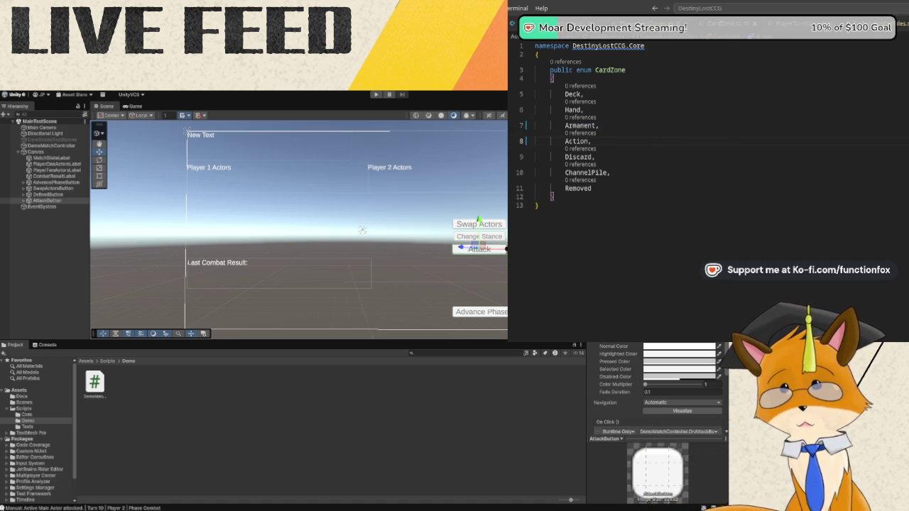
key(alt+Tab)
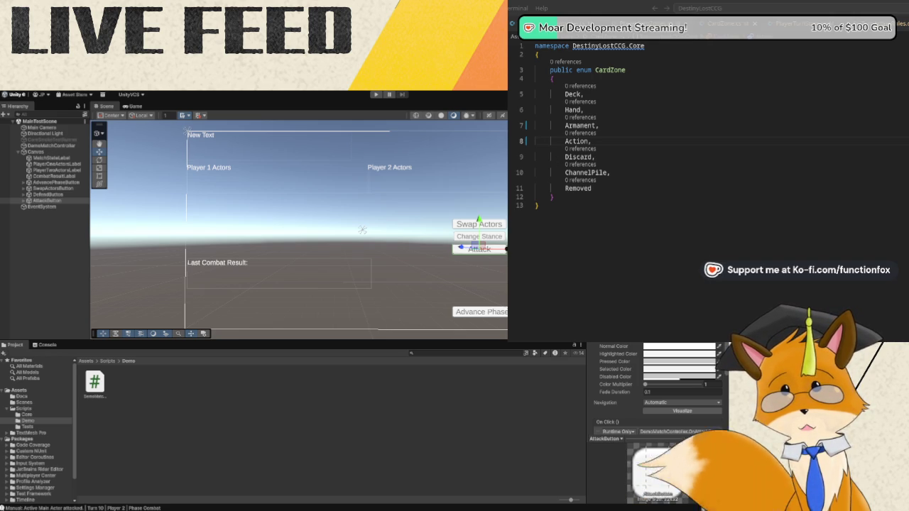
Glance at the CardType enum, then cycle tabs through CardZone to the CardInstance class.
click(790, 24)
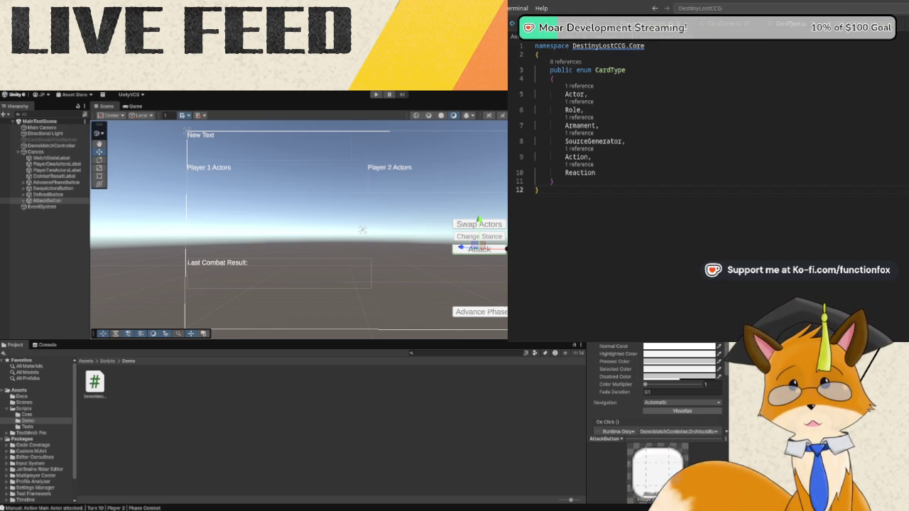
key(ctrl+Tab)
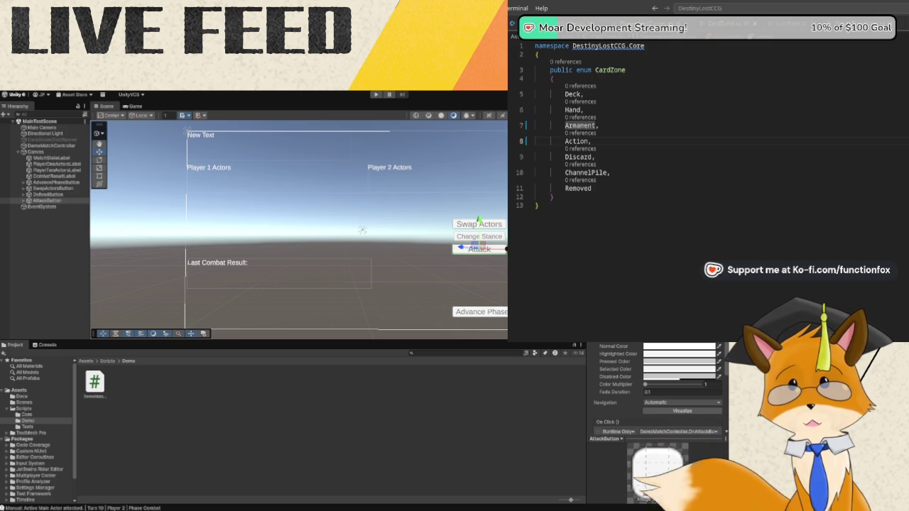
key(ctrl+Tab)
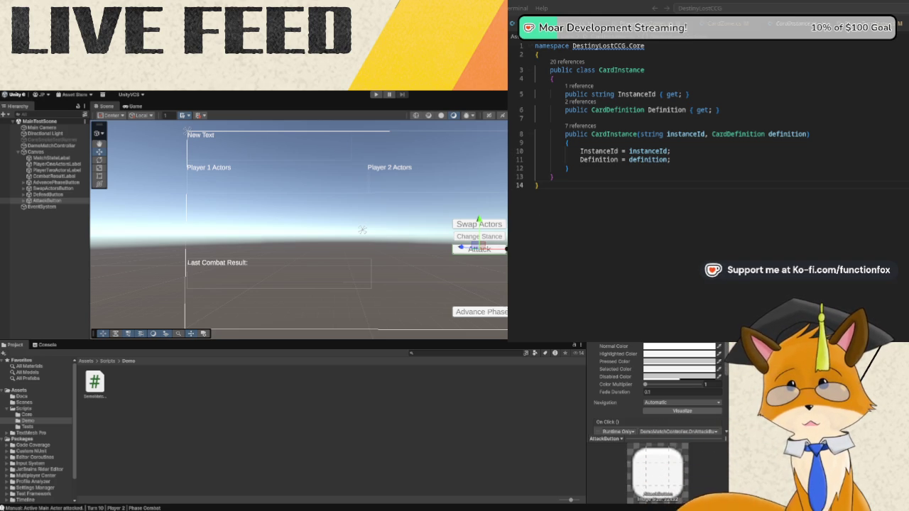
click(529, 140)
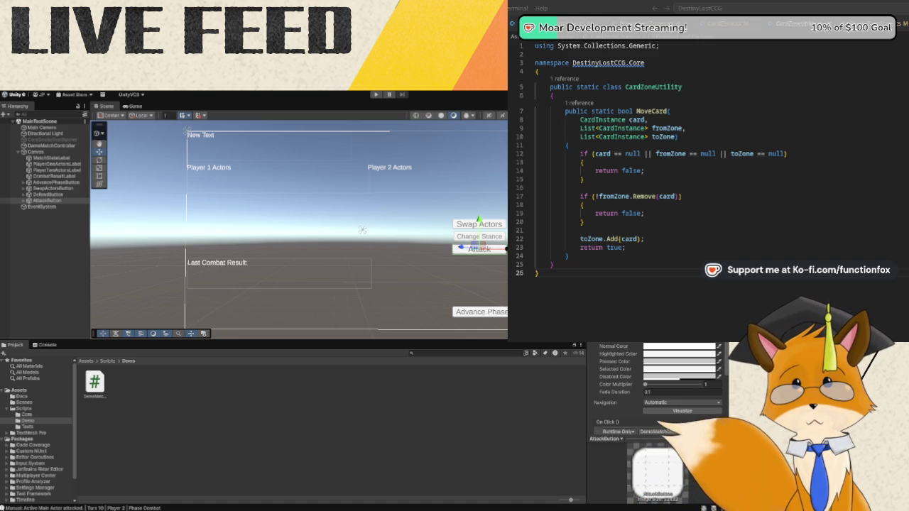
Return to the CardZone enum and place the caret after the Action entry.
key(ctrl+Tab)
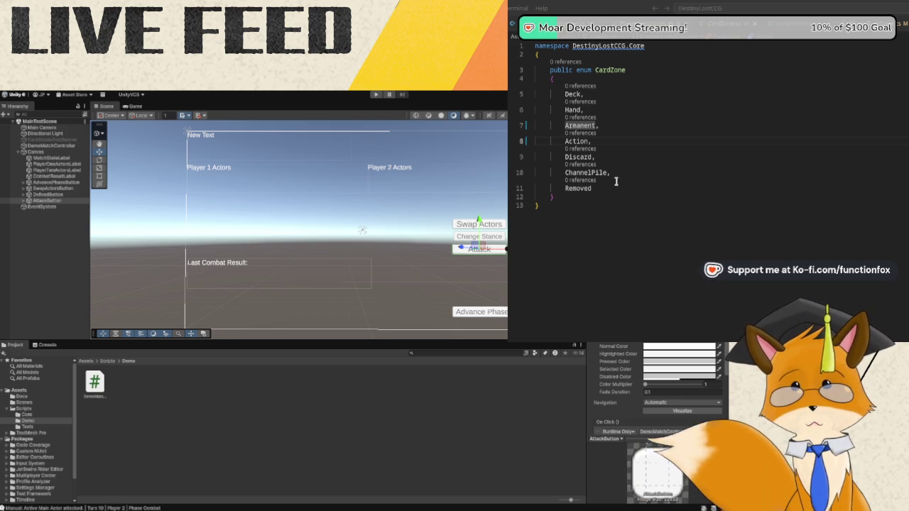
click(603, 142)
Insert a 'PulsePool,' entry after Action in the CardZone enum, ending in PlayerCardZones.cs.
key(Return)
text(Puls)
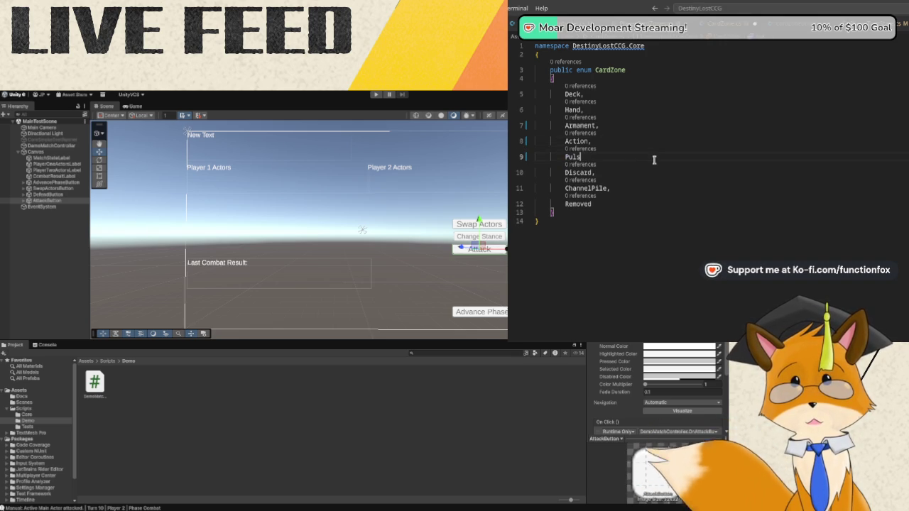
text(ePool,)
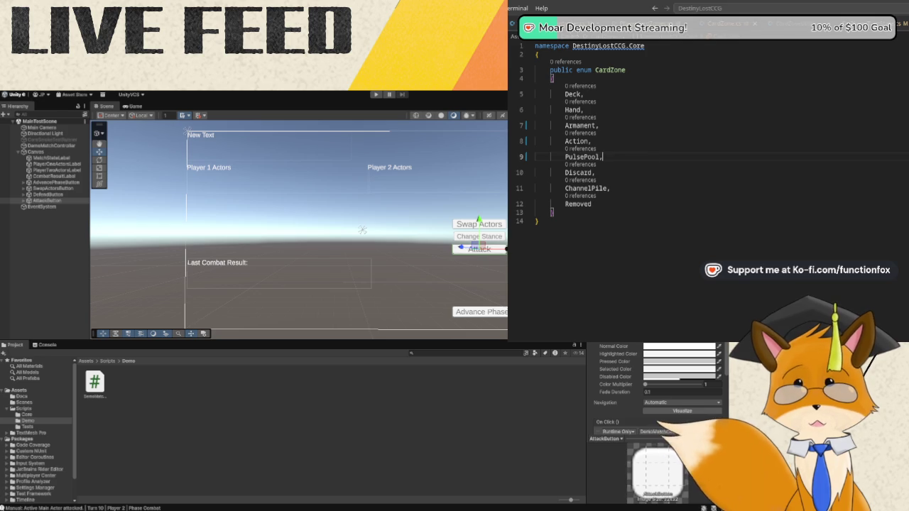
key(ctrl+Tab)
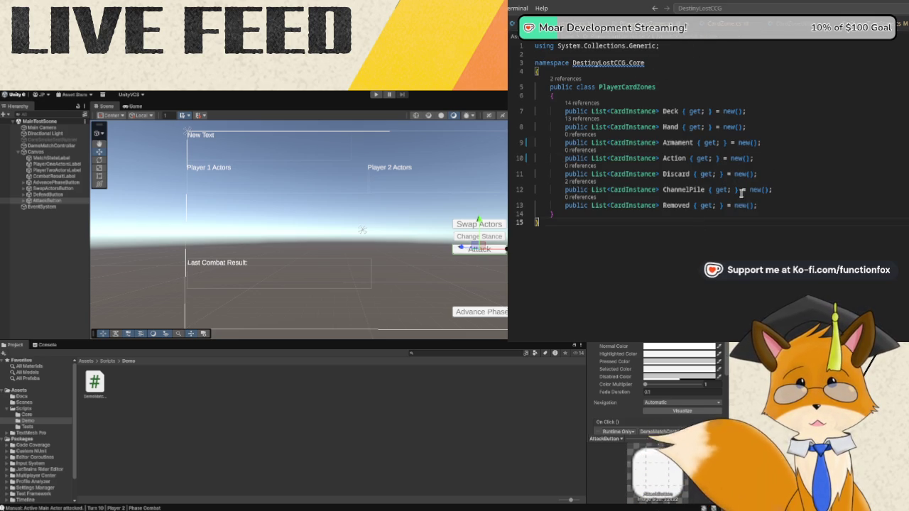
key(ctrl+Tab)
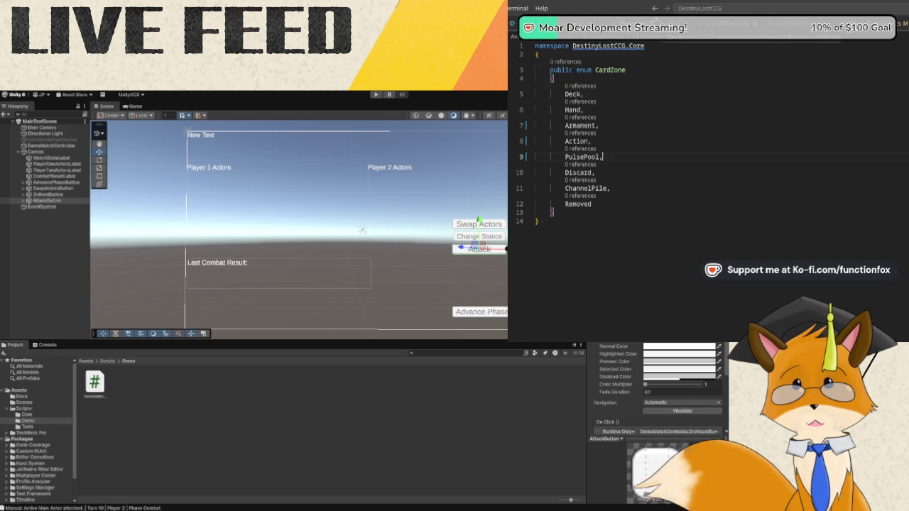
key(ctrl+Tab)
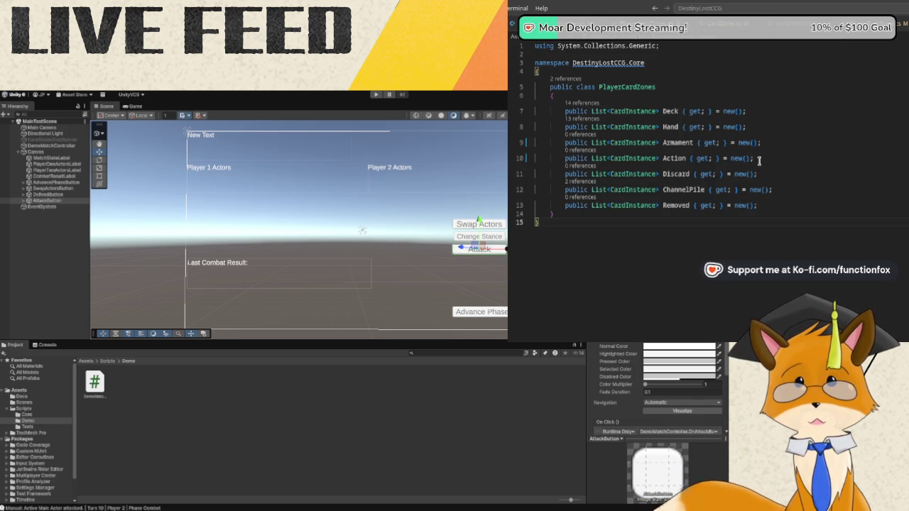
Add a public PulsePool card list property on a new line after Action, using the autocomplete suggestion.
click(760, 158)
key(Return)
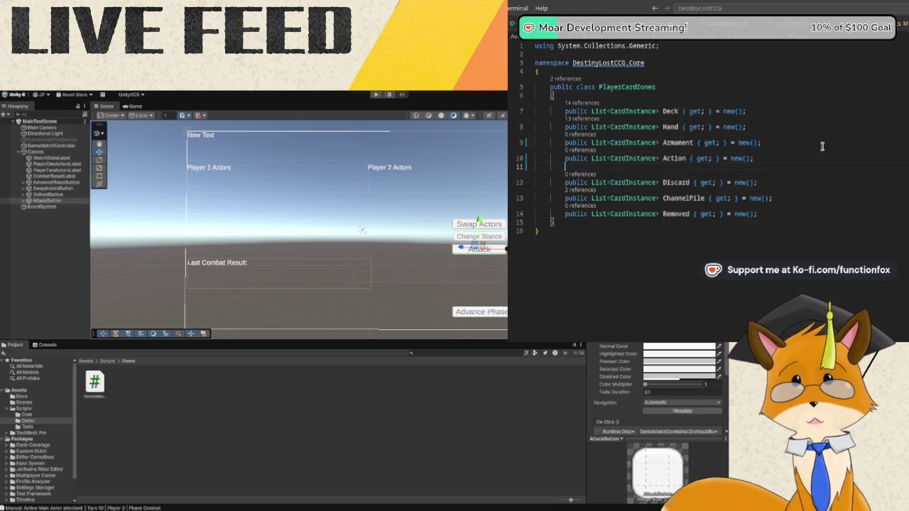
text(public List<CardInstance> PulsePool { get; } = new();)
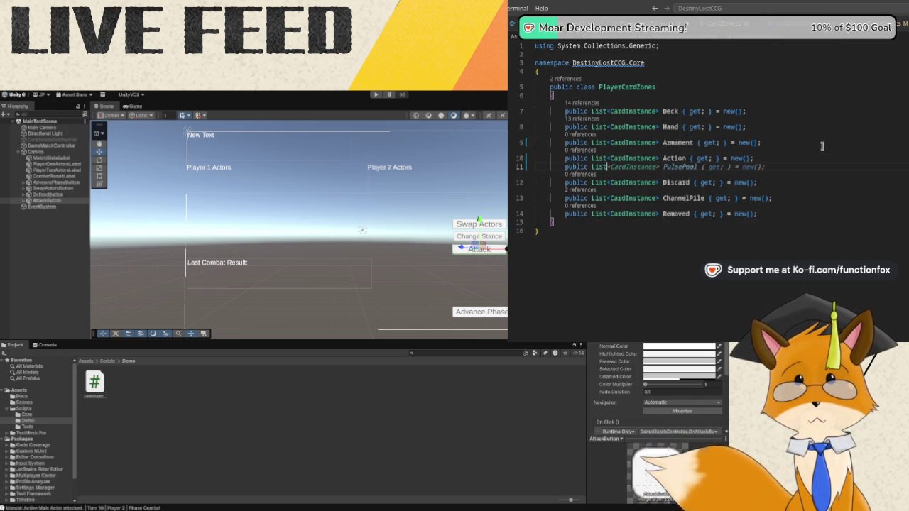
key(Tab)
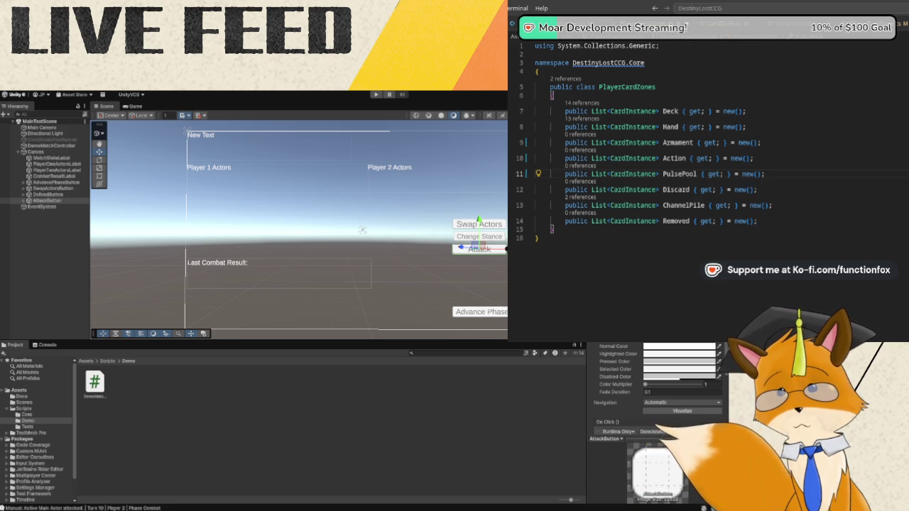
key(alt+Tab)
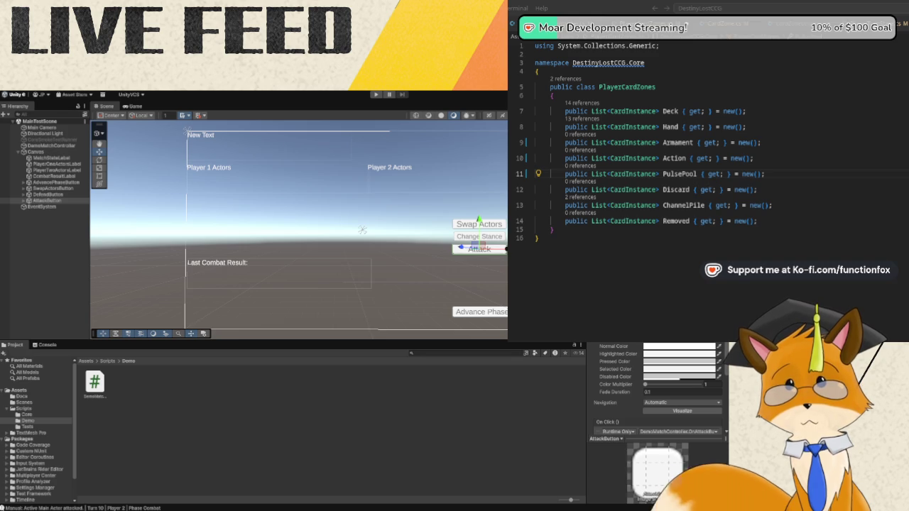
click(777, 196)
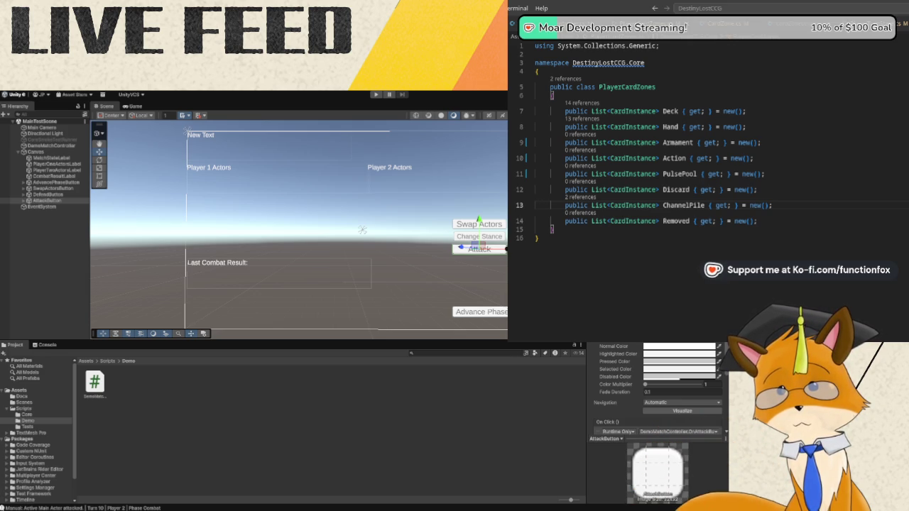
key(alt+Tab)
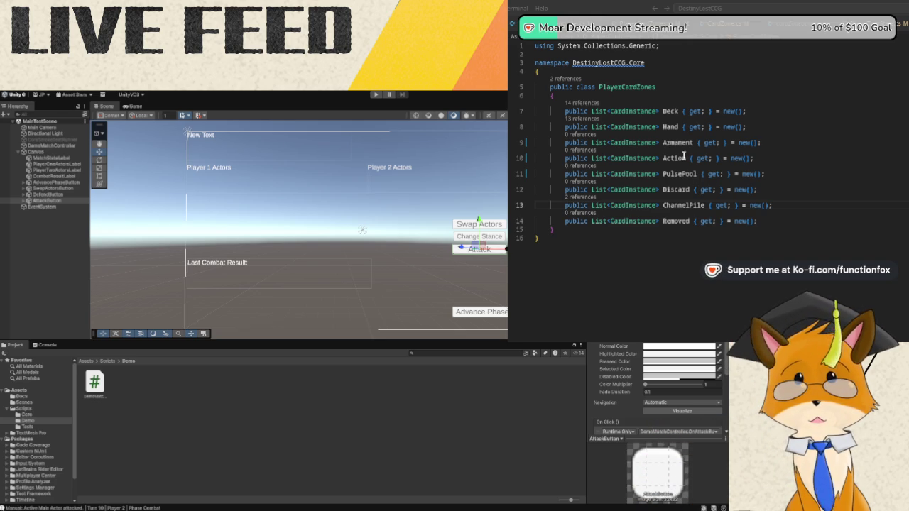
click(668, 144)
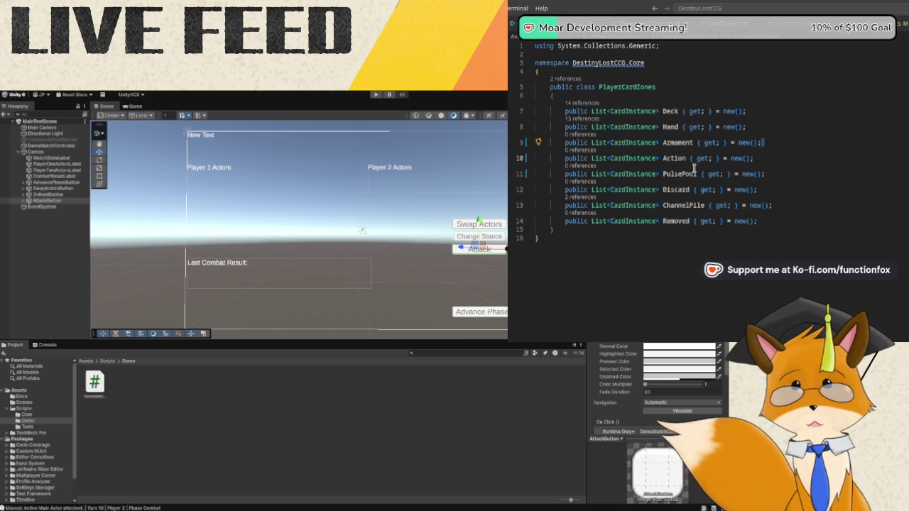
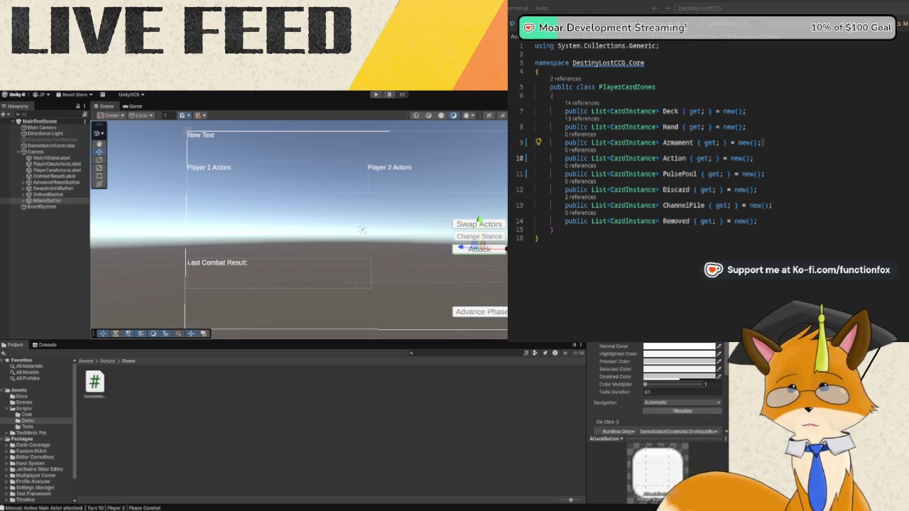
Review the CardZone and CardType enums, then go back to Unity's Scripts folder.
click(729, 23)
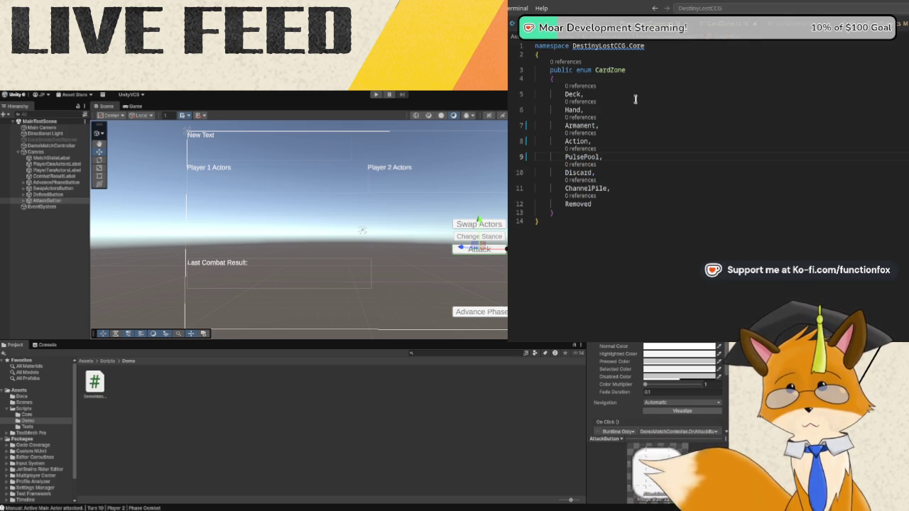
click(792, 24)
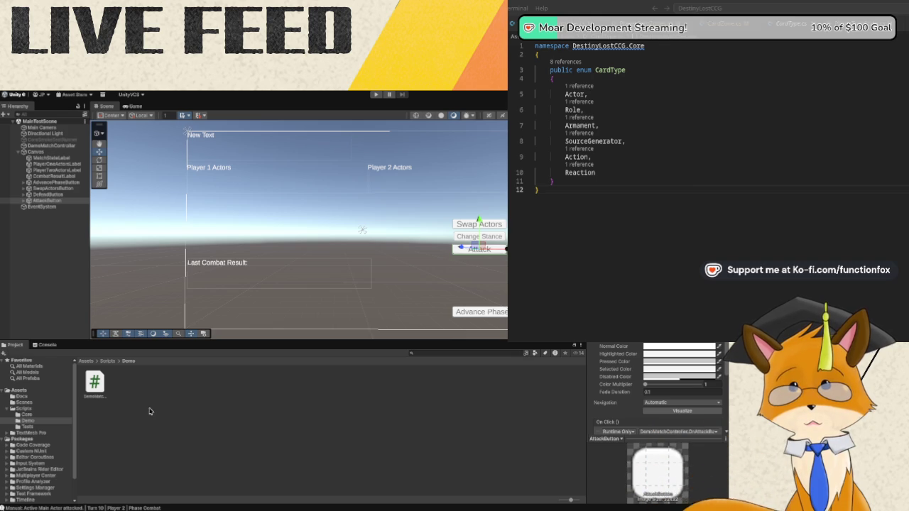
click(107, 362)
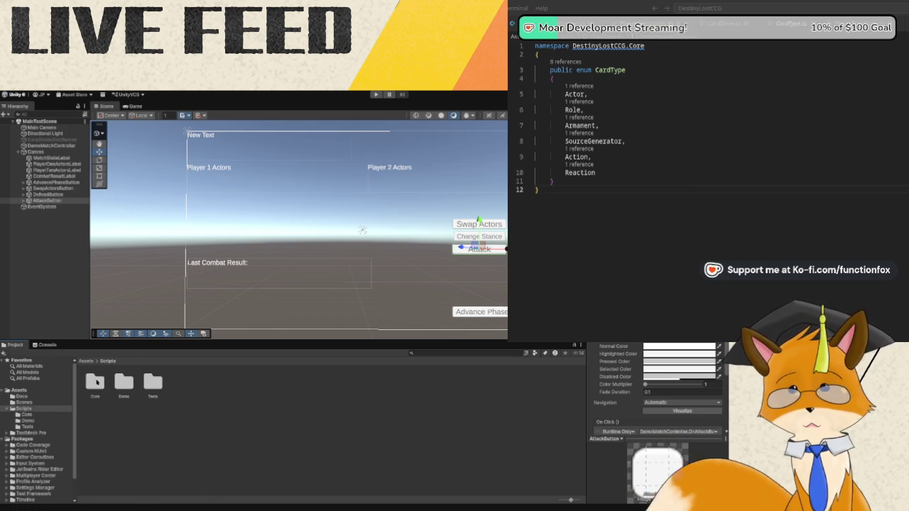
Add a new C# script named Deck inside Assets/Scripts/Core.
double_click(95, 384)
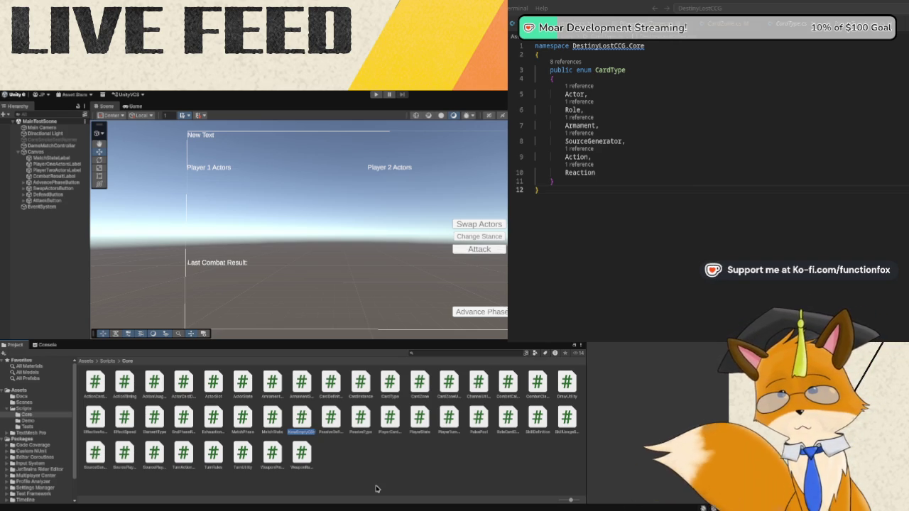
key(BackSpace)
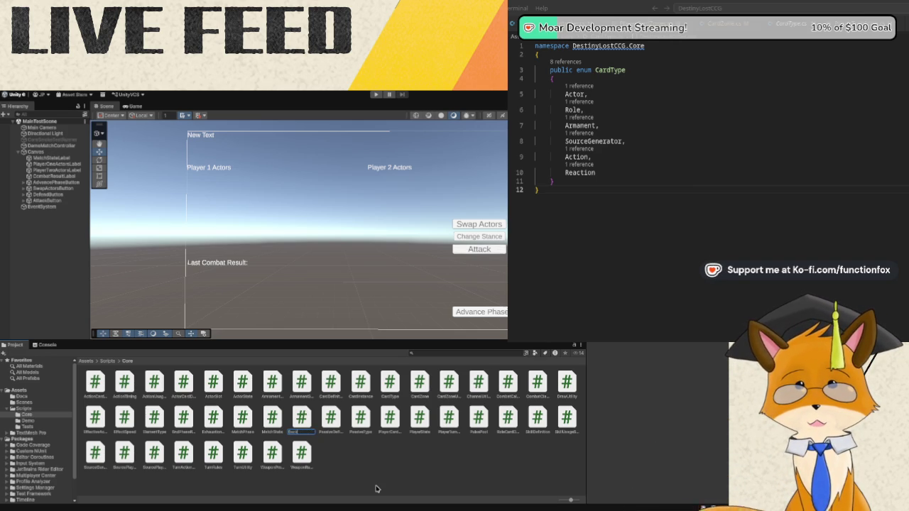
key(Return)
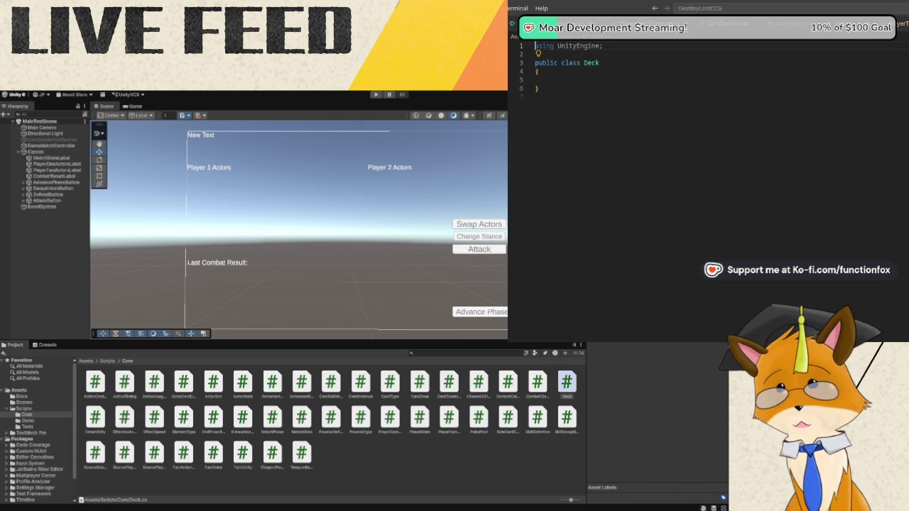
Clear Deck.cs and add using System and System.Collections.Generic directives.
key(ctrl+a)
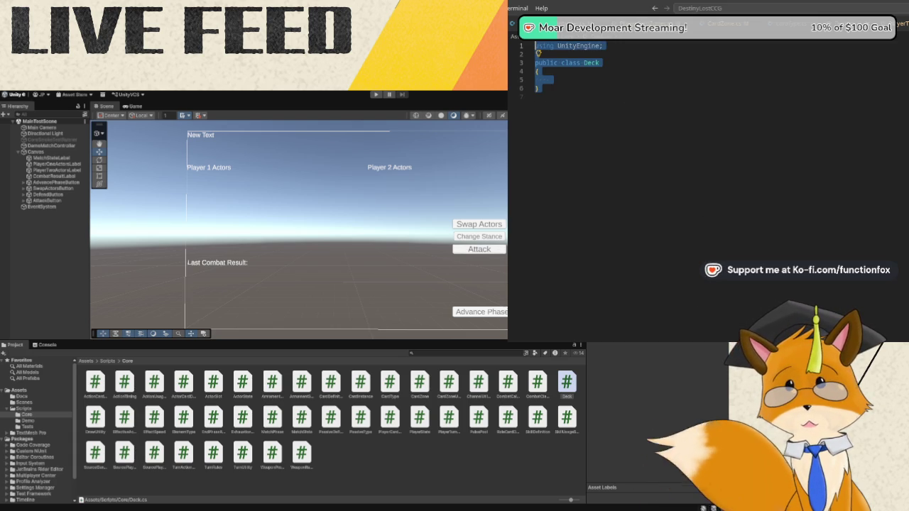
key(BackSpace)
text(using System;)
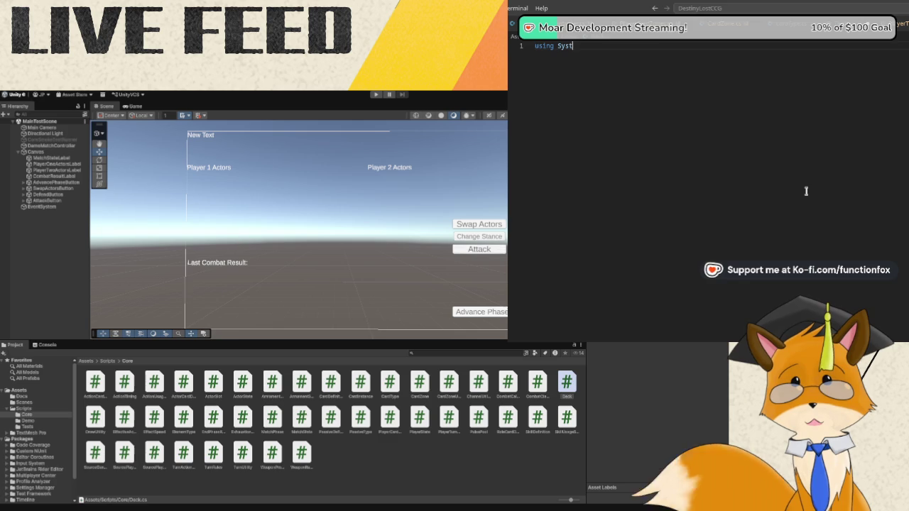
key(Return)
text(using Syst)
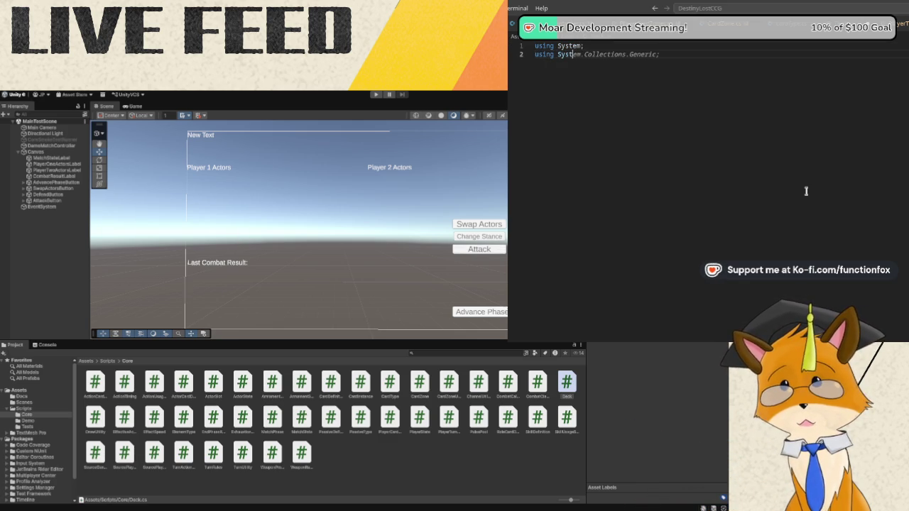
key(Tab)
key(Return)
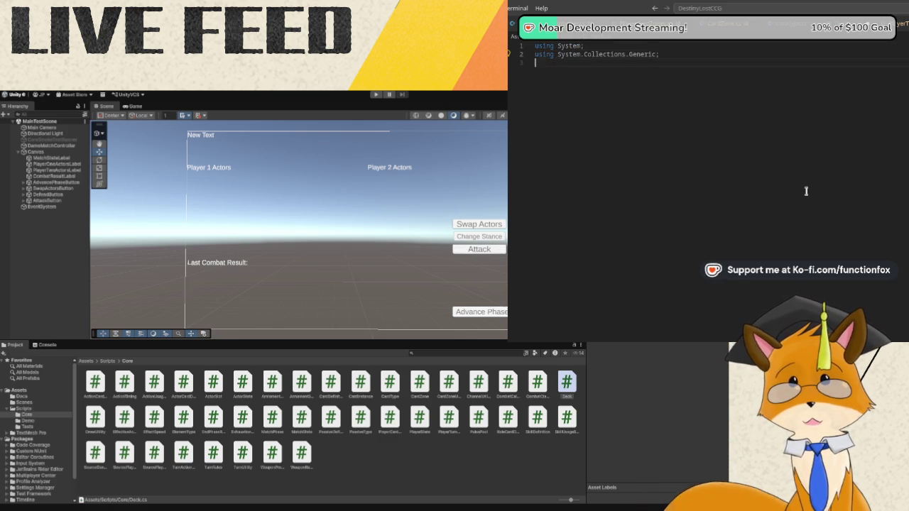
Declare namespace DestinyLostCCG.Core with a public Deck class holding a Cards list and Shuffle method.
text(names)
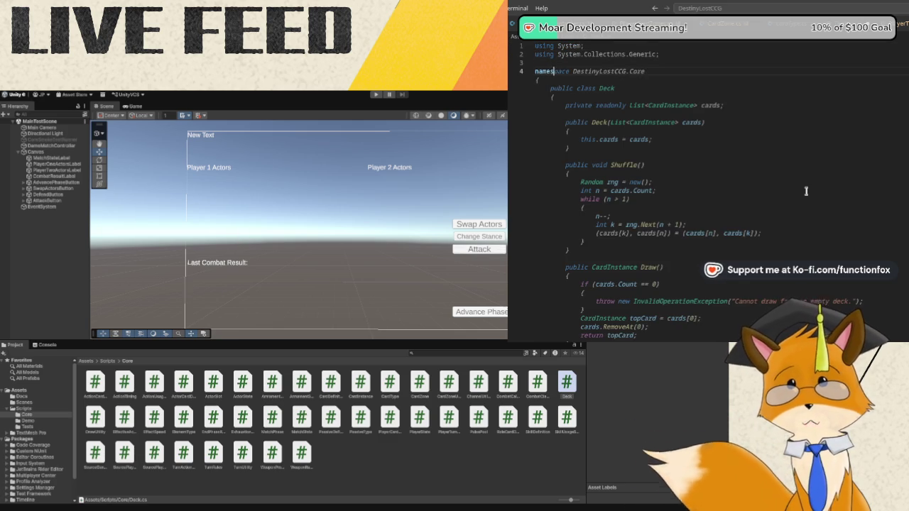
text(pace Des)
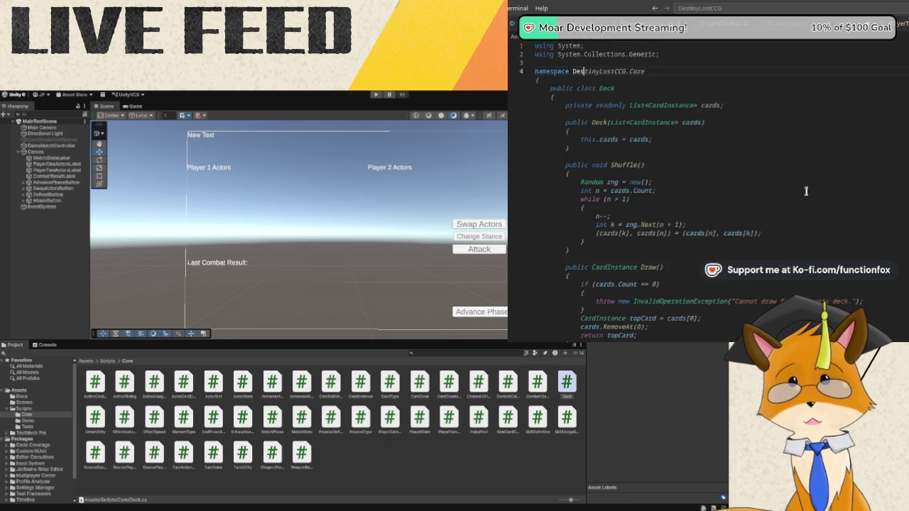
text(tinyLostC)
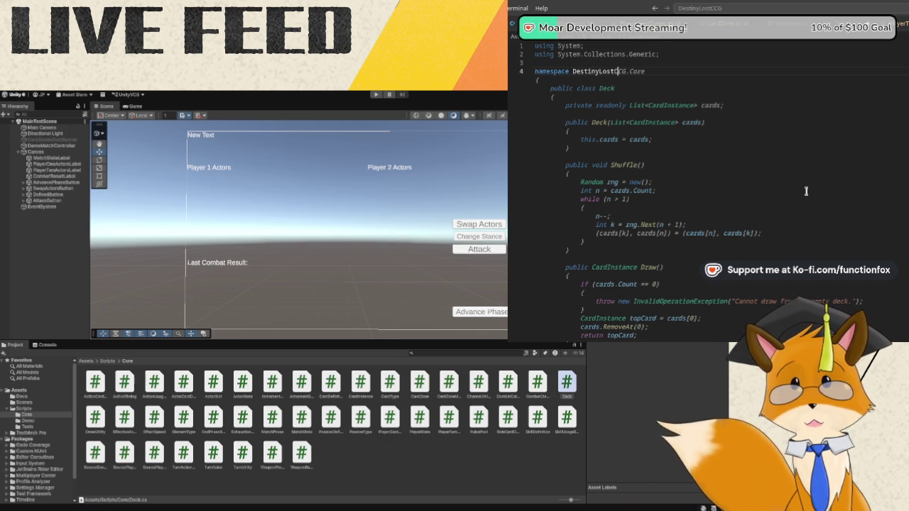
text(CG.Core)
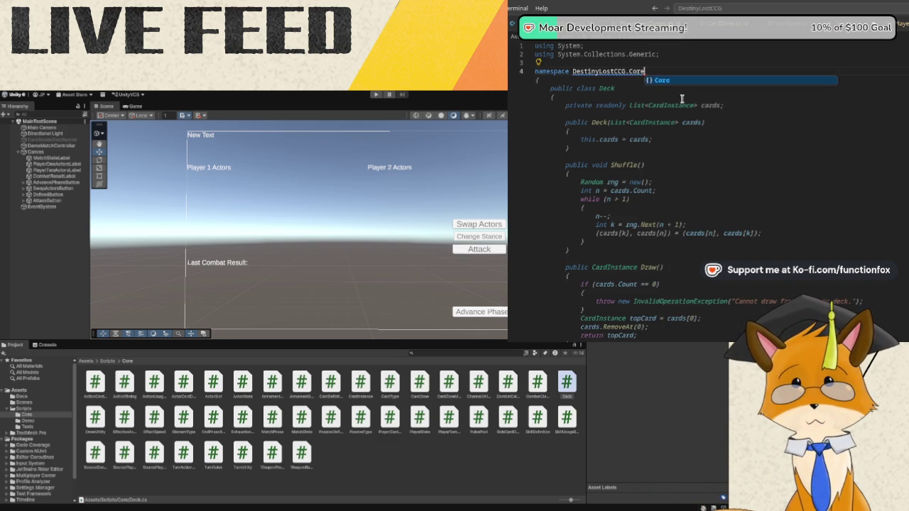
click(660, 83)
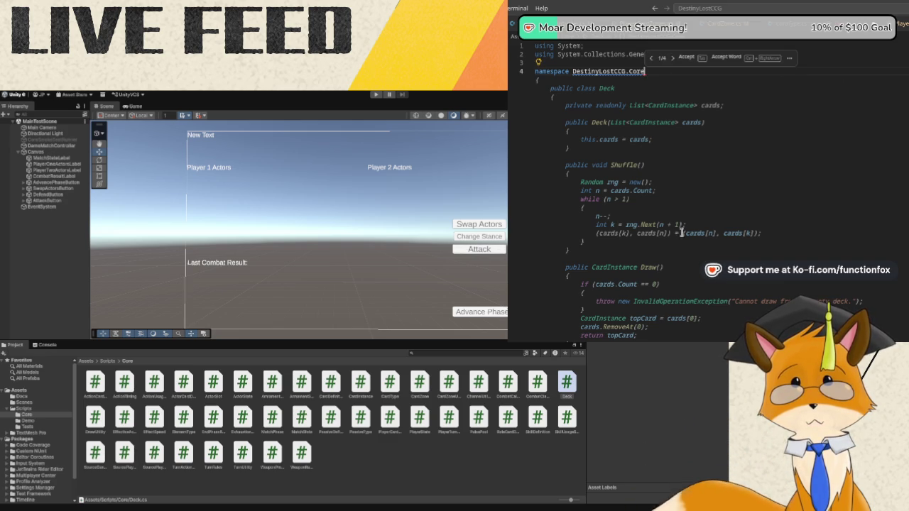
key(Escape)
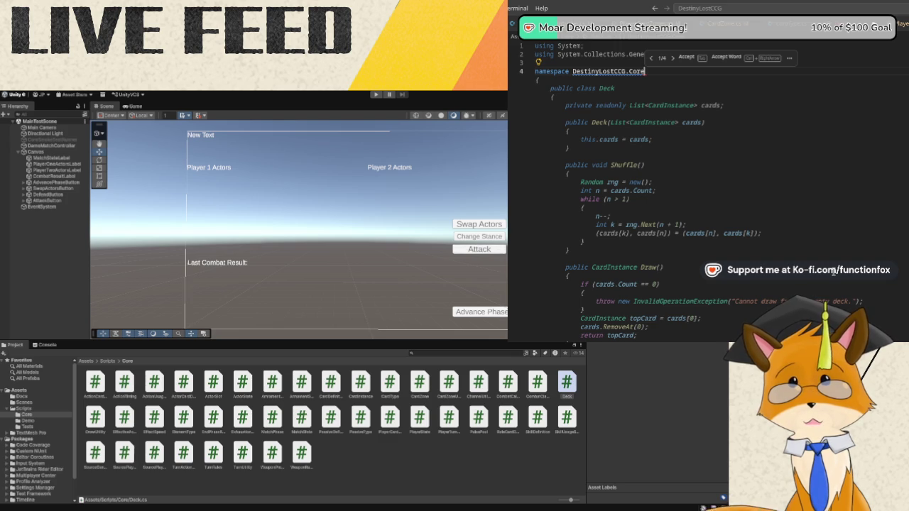
scroll(834, 271, down, 2)
scroll(833, 271, up, 2)
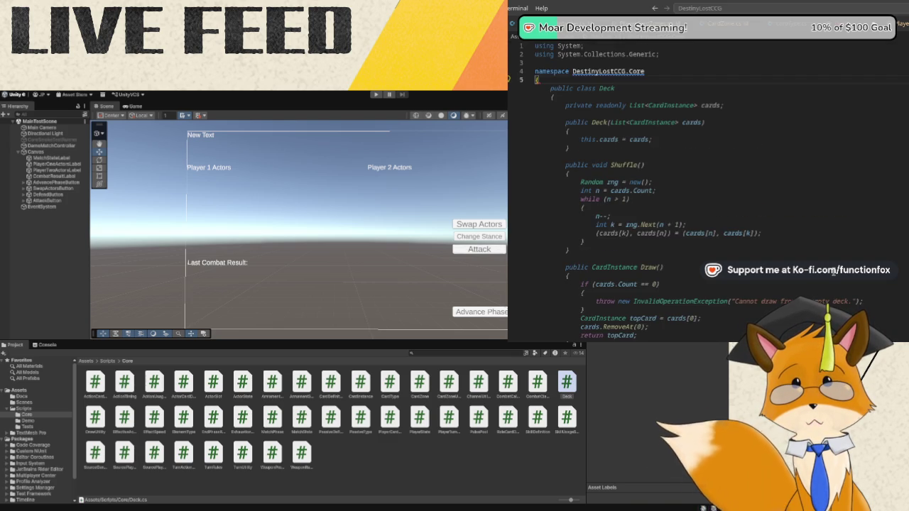
text(public c)
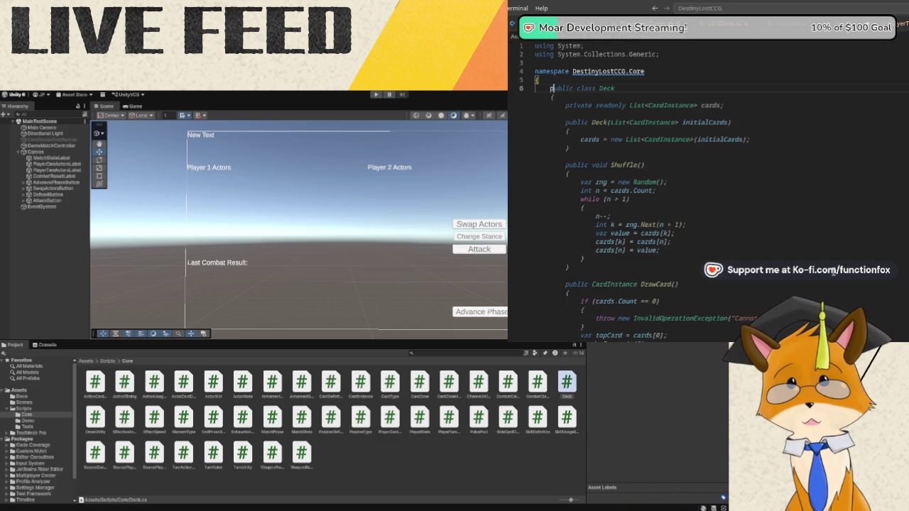
text(lass Deck)
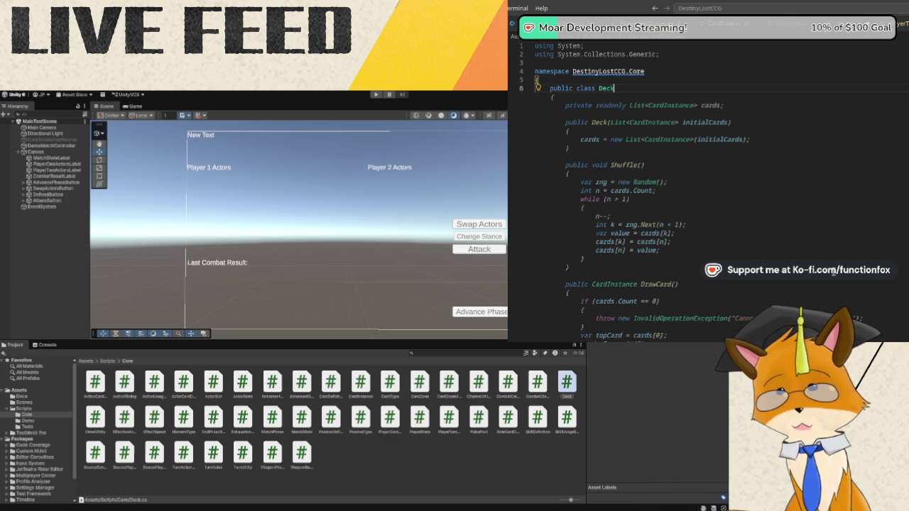
scroll(834, 272, down, 5)
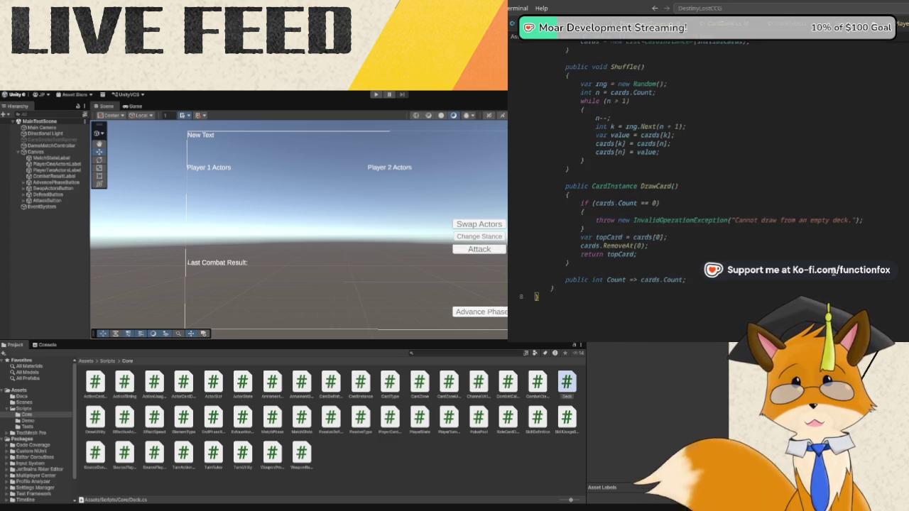
scroll(834, 272, up, 5)
scroll(834, 272, down, 10)
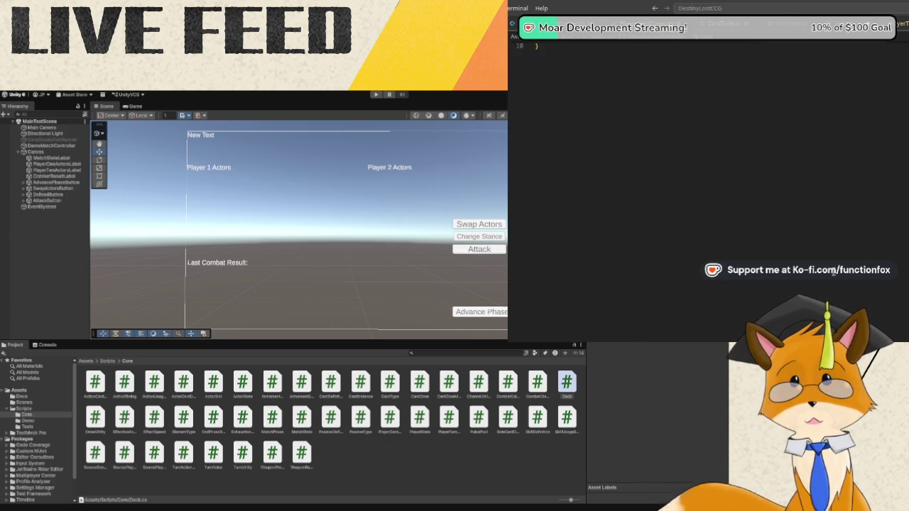
scroll(834, 273, up, 4)
scroll(834, 272, up, 3)
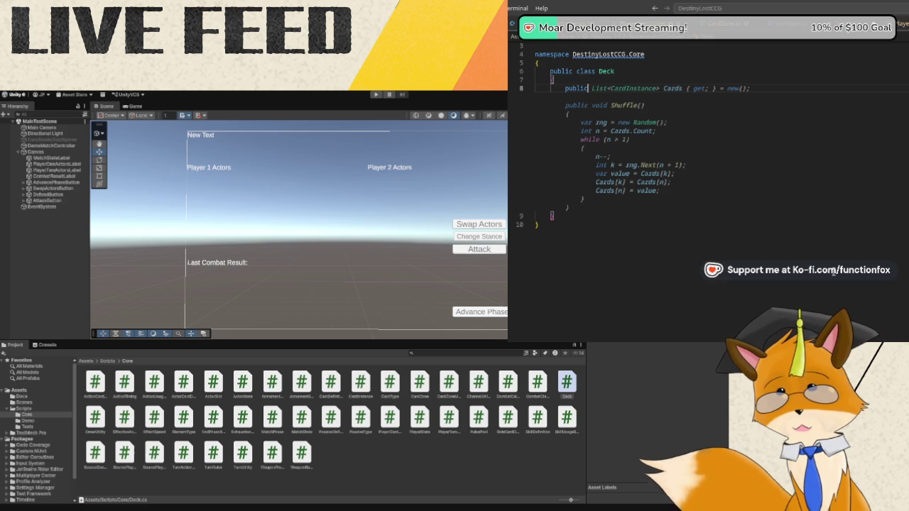
Replace Cards and Shuffle with a cardDefinitions list and a read-only IReadOnlyList CardDefinitions property.
key(ctrl+z)
text(donly)
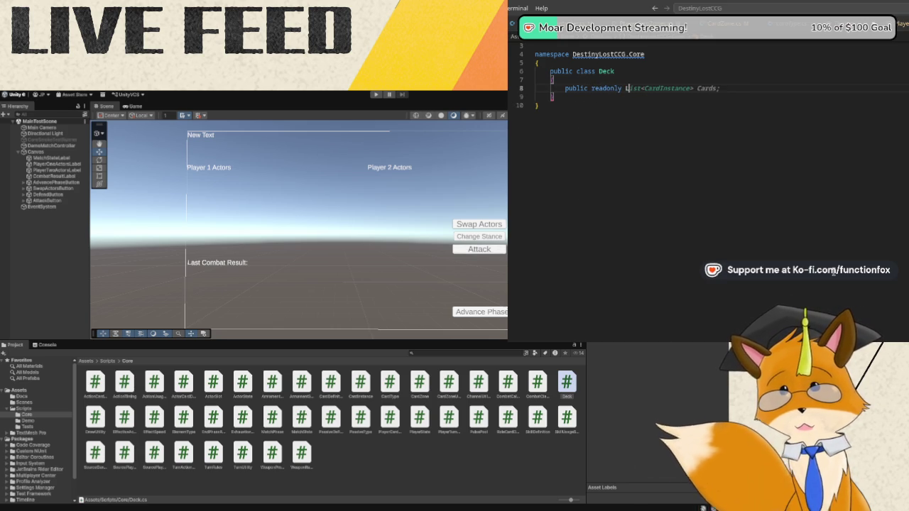
text( List Card)
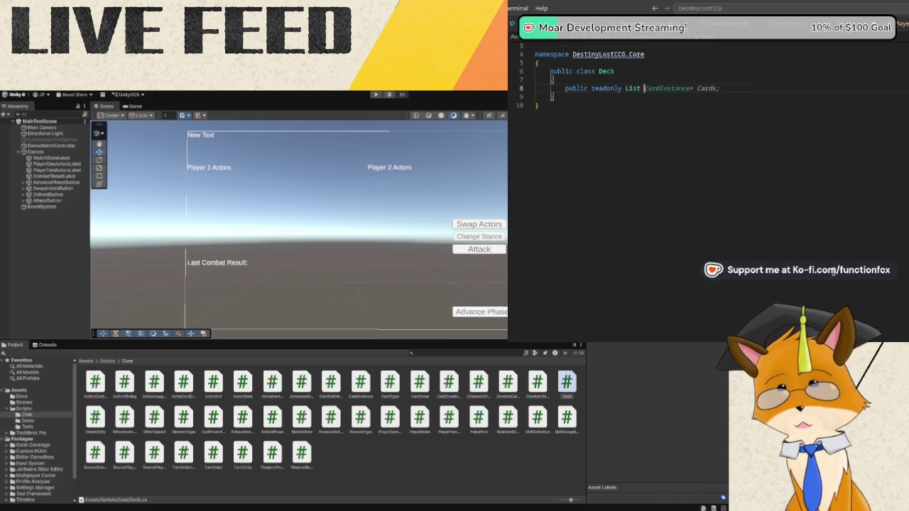
text(Defin)
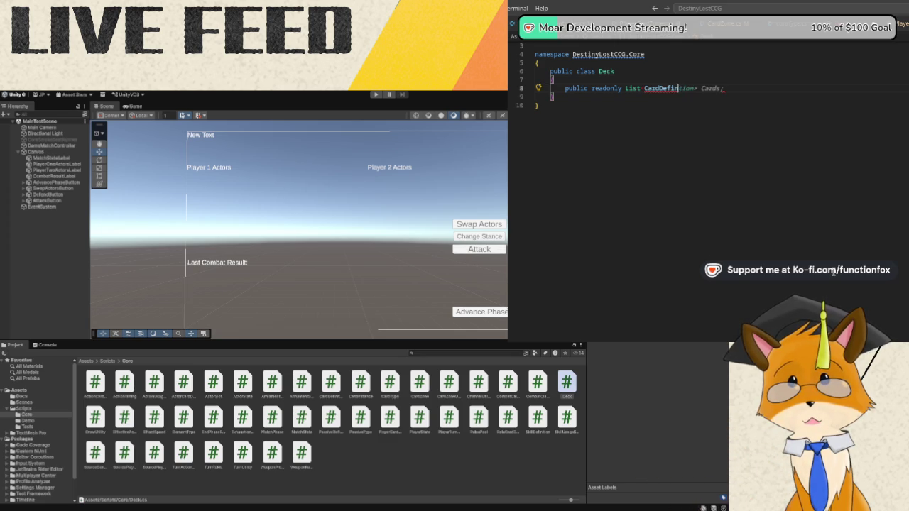
text(iti)
text(ion)
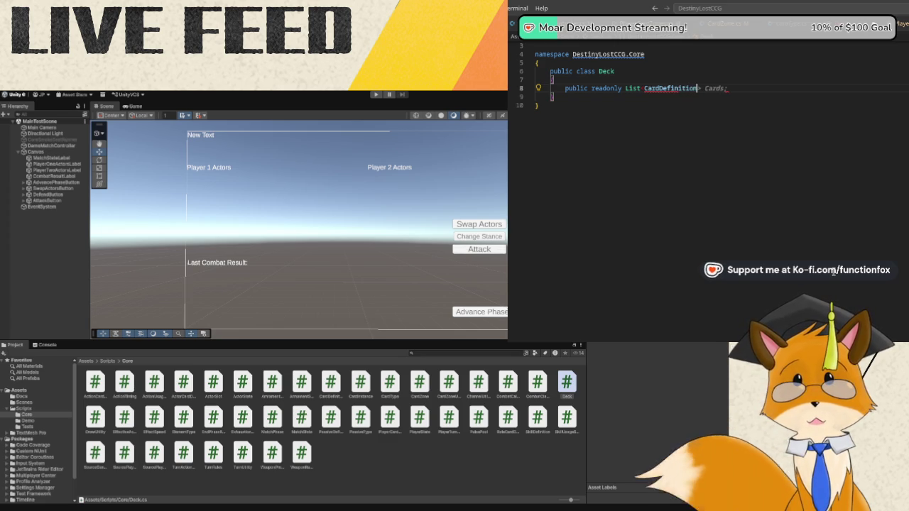
text(>)
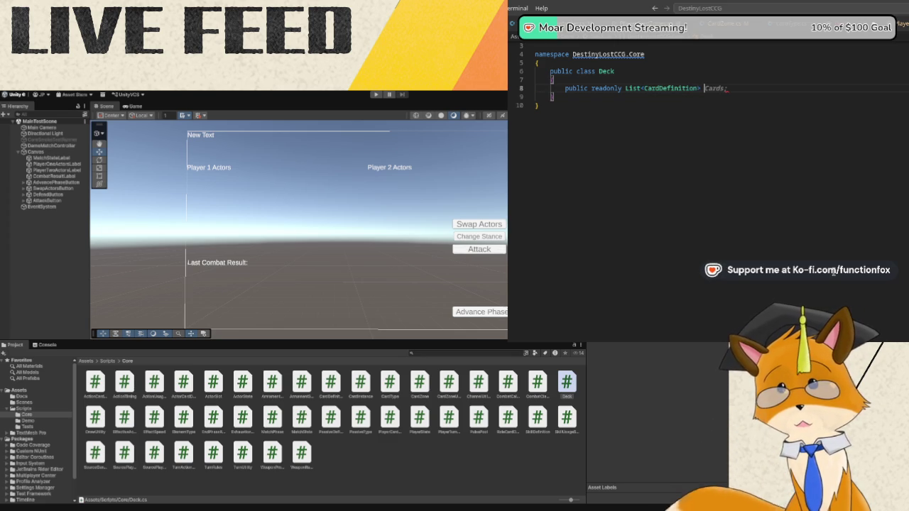
text(cardDefinit)
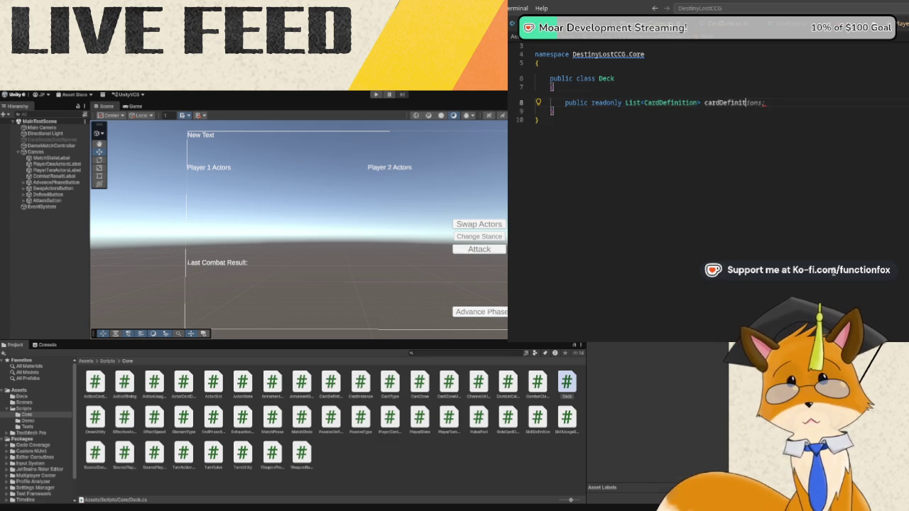
text(ions = new();)
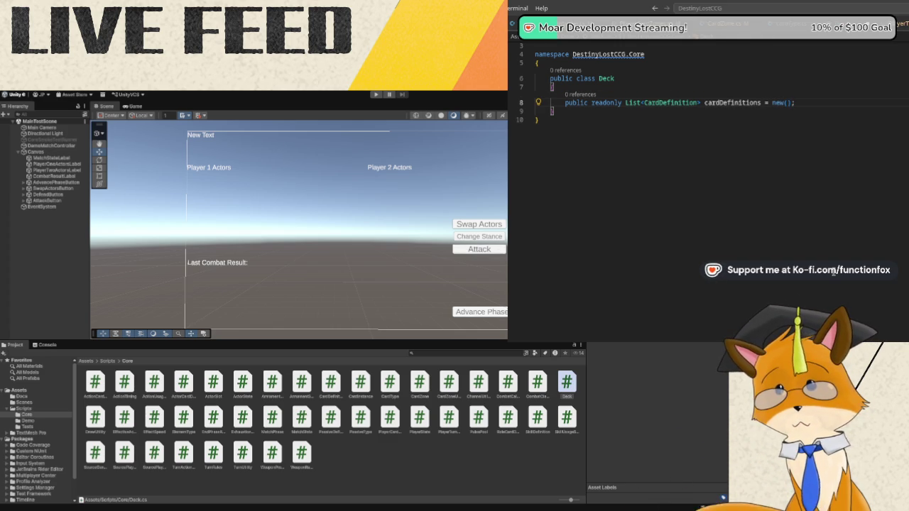
key(Return)
text(publi)
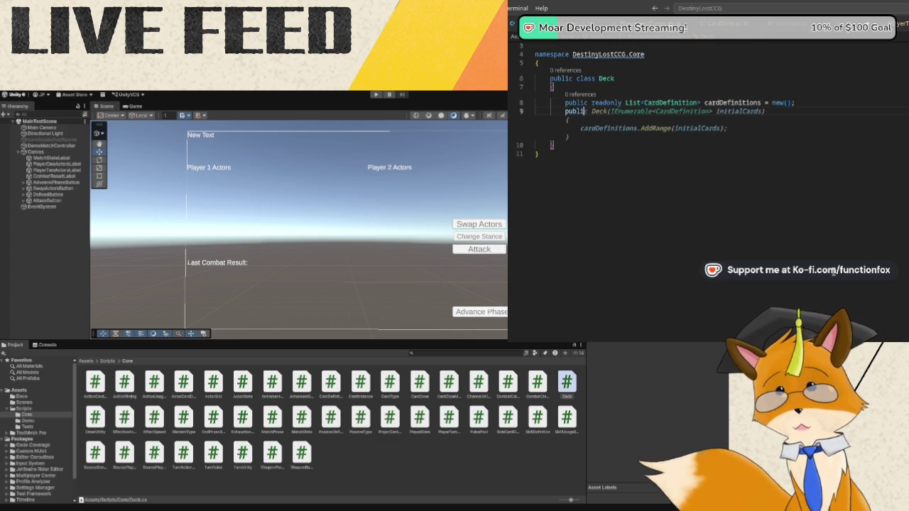
text(c IReadOnlyList)
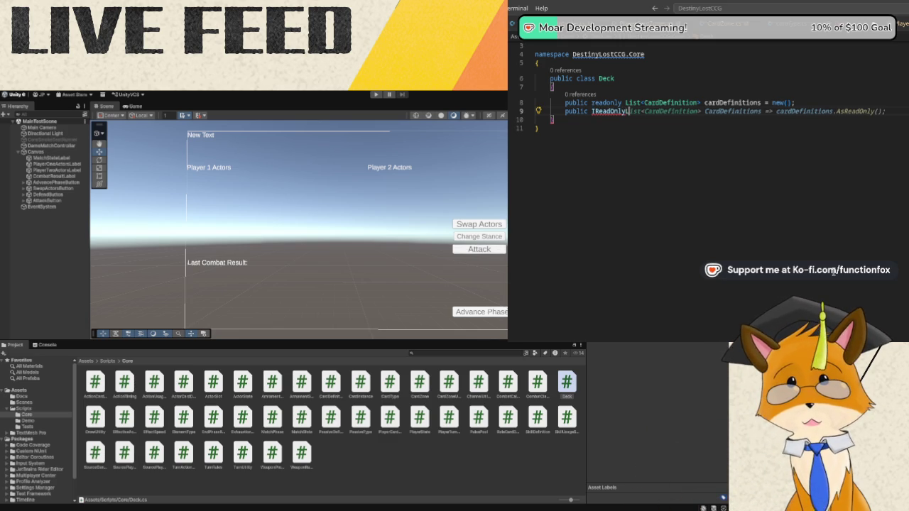
text(<Card)
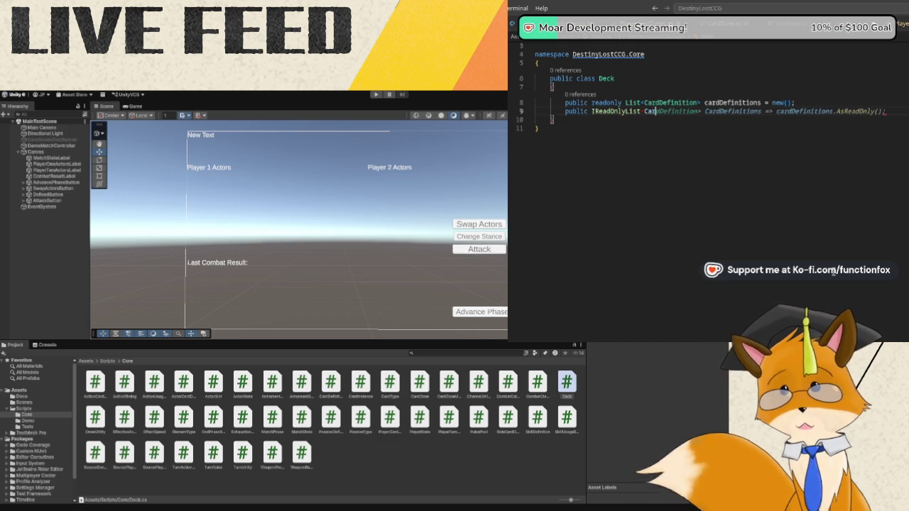
text(Def)
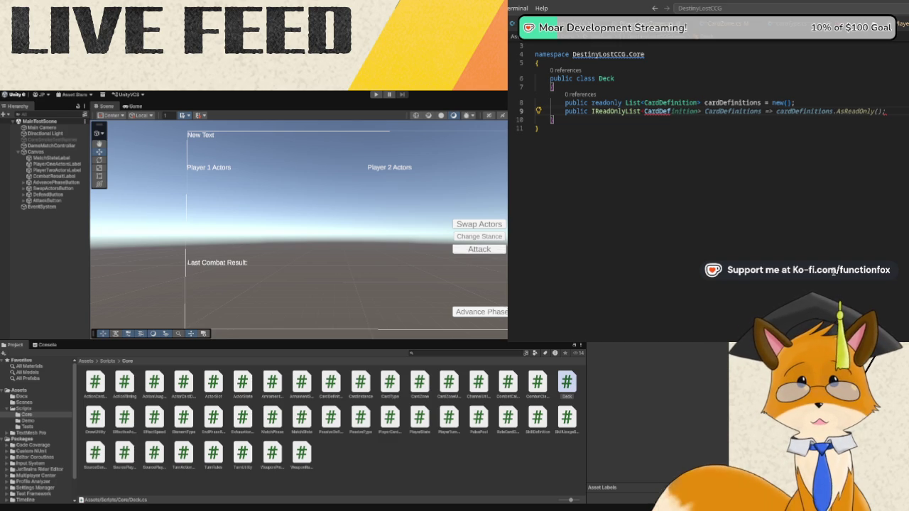
key(Tab)
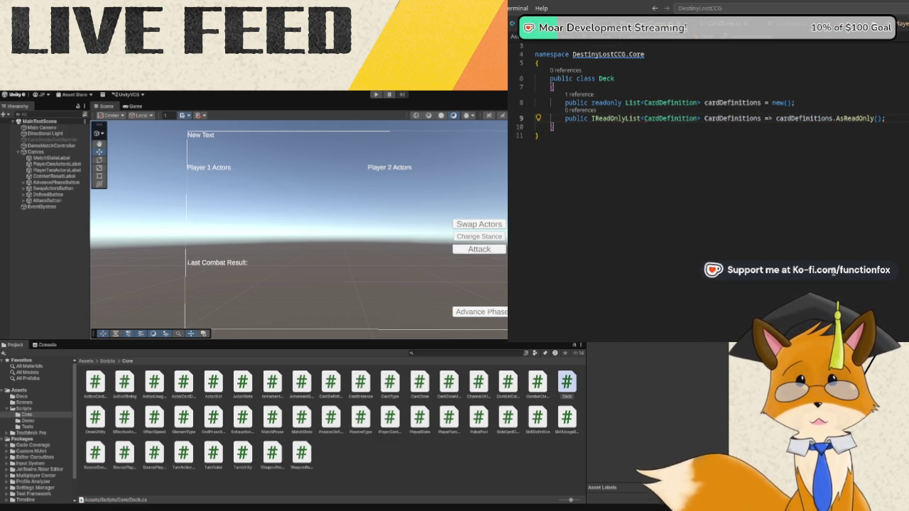
key(Left)
key(Left)
key(Left)
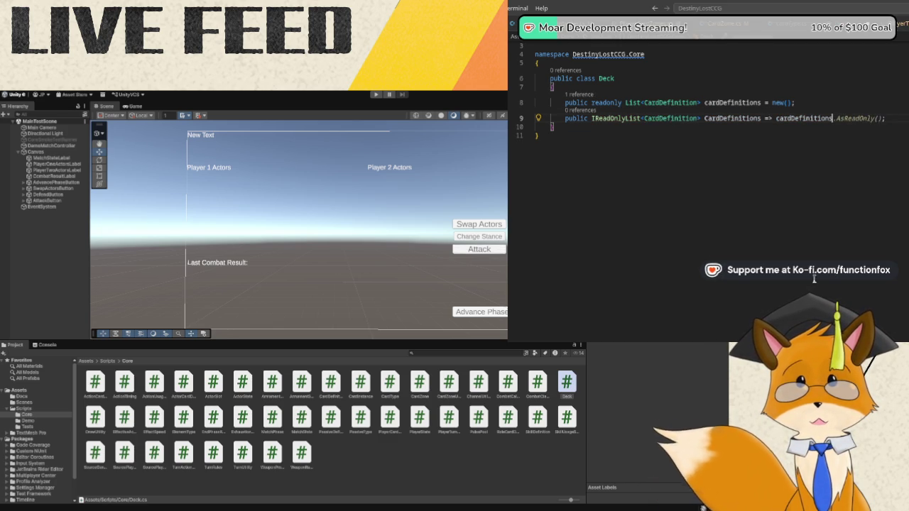
Drop AsReadOnly() from CardDefinitions and declare an AddCard(CardDefinition cardDefinition) method.
key(Delete)
key(Delete)
key(Delete)
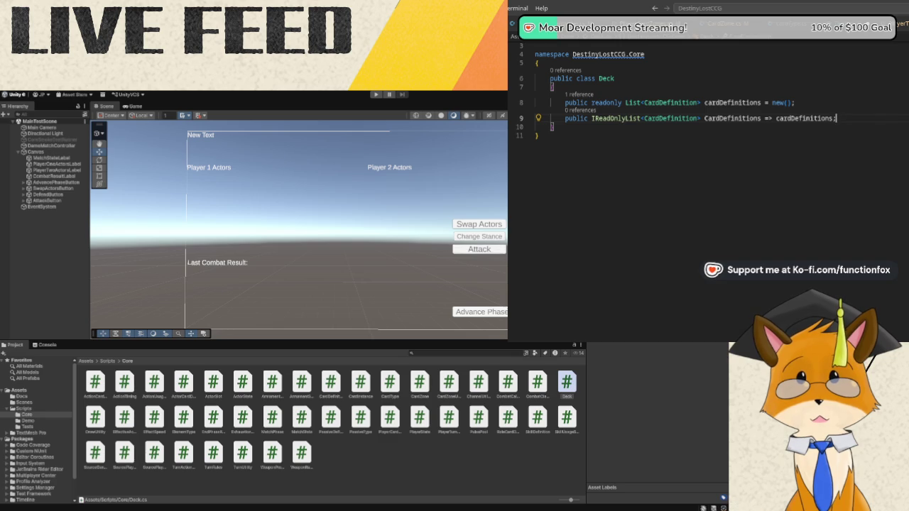
key(End)
key(Return)
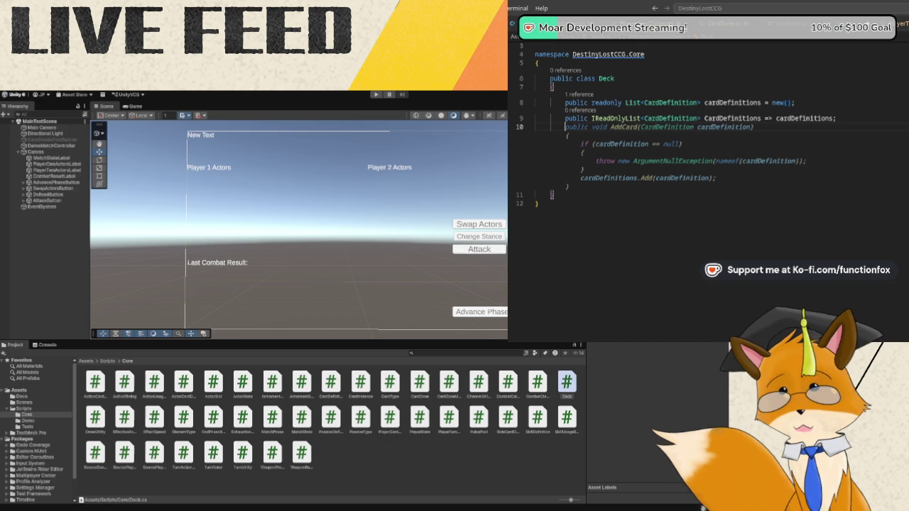
text(public )
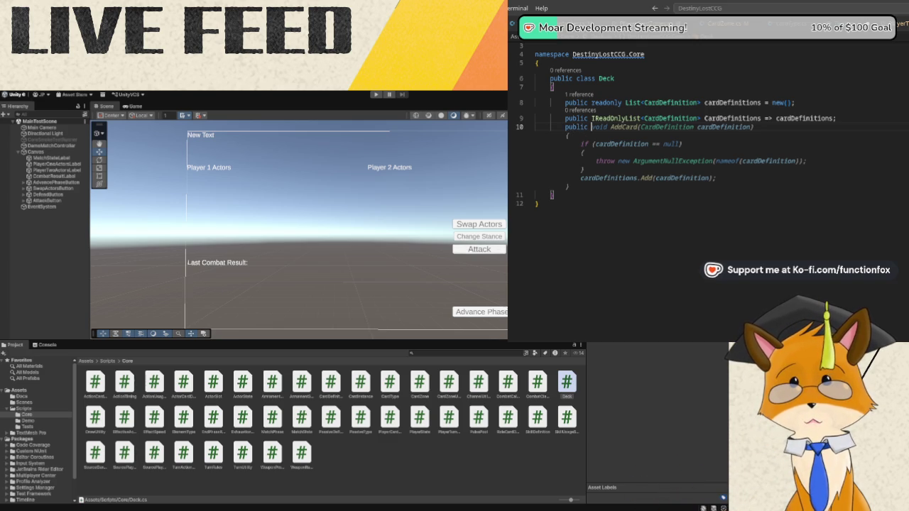
text(void )
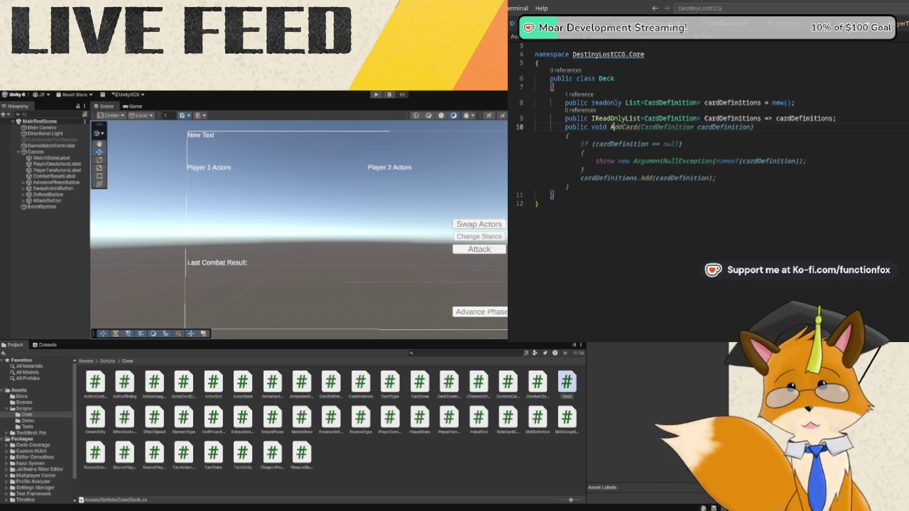
text(AddCard()
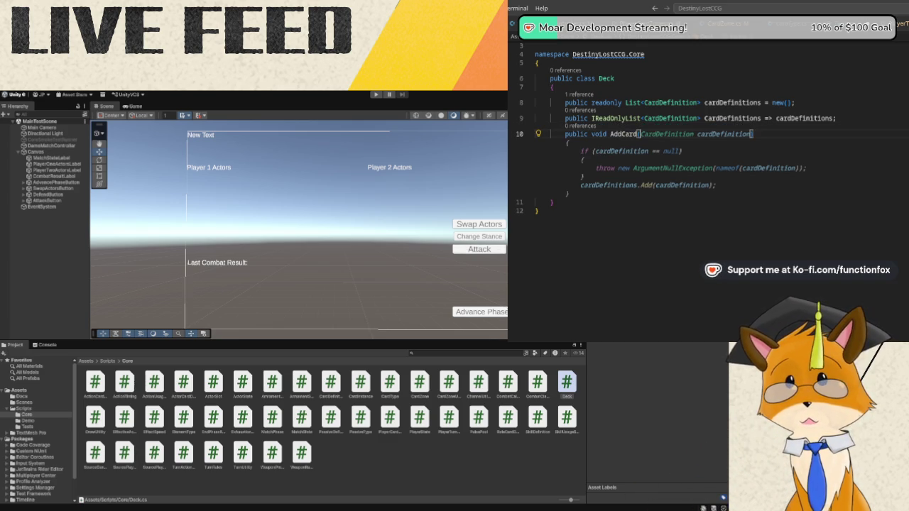
text(Card)
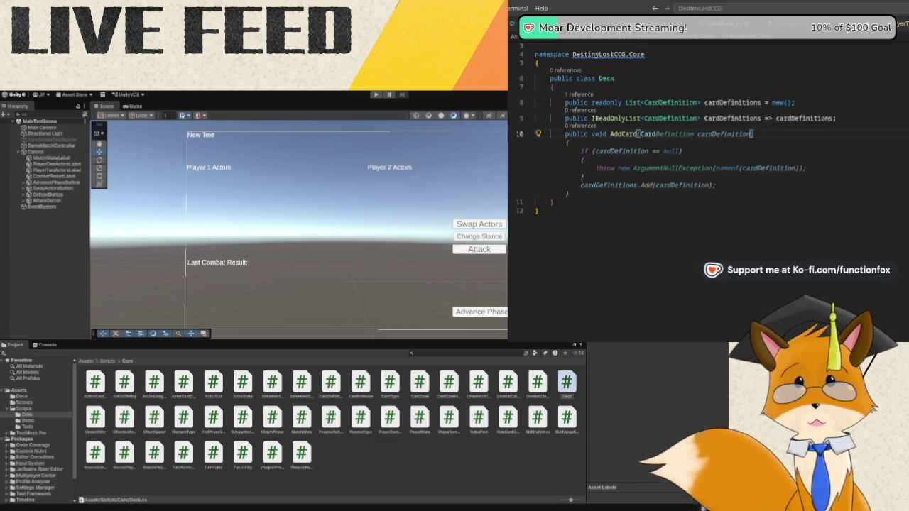
text(Definition cardDef)
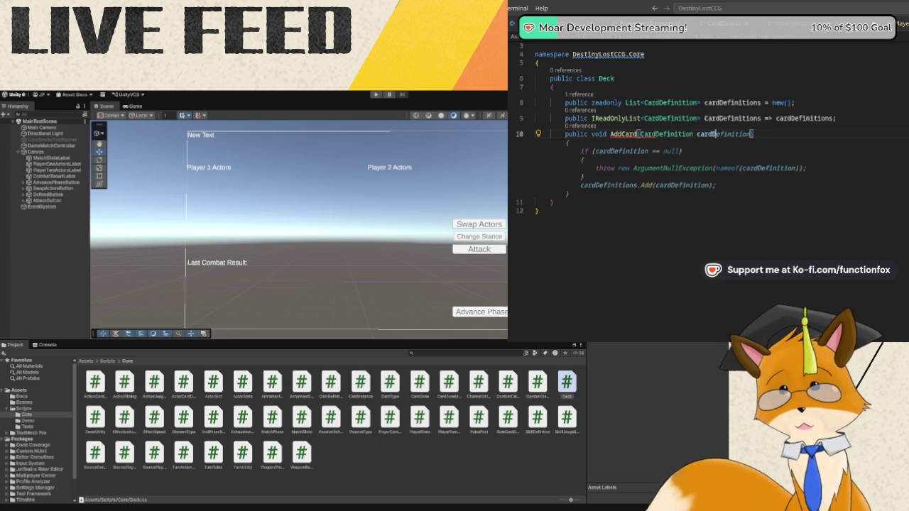
text(in)
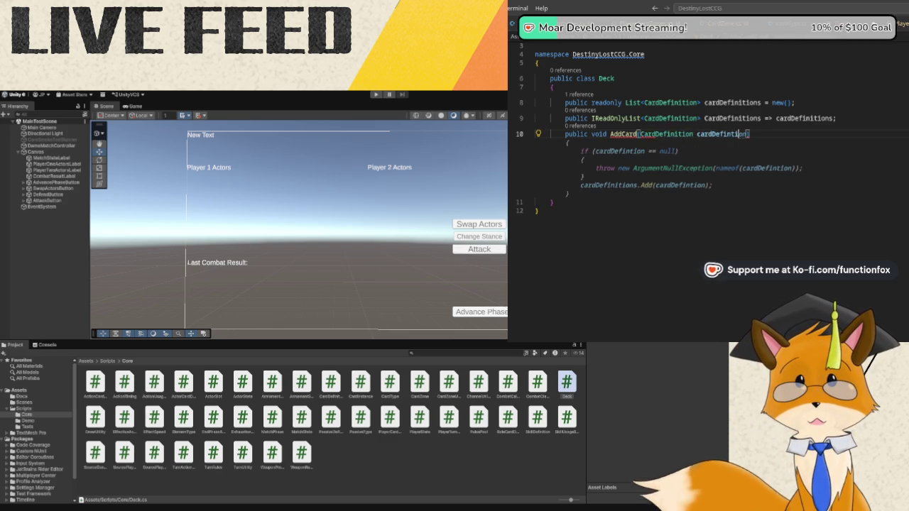
text(ition)
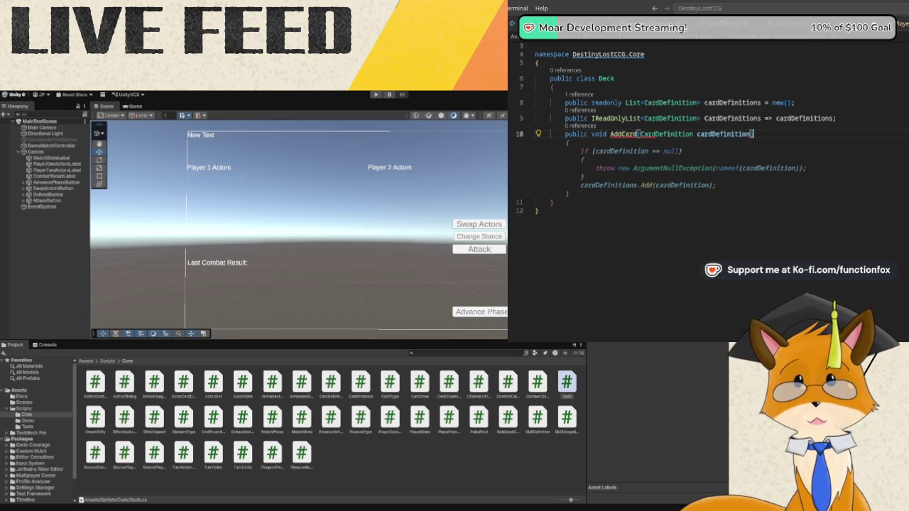
text())
key(Return)
text({)
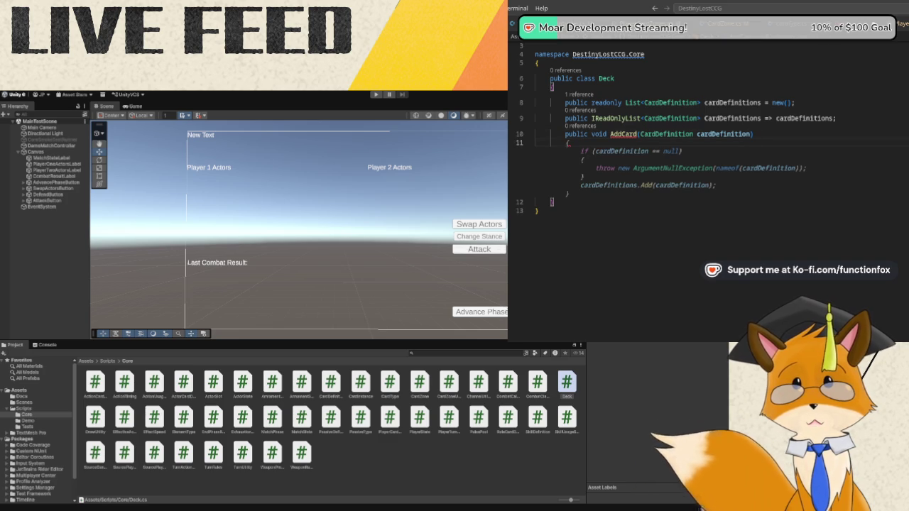
key(Return)
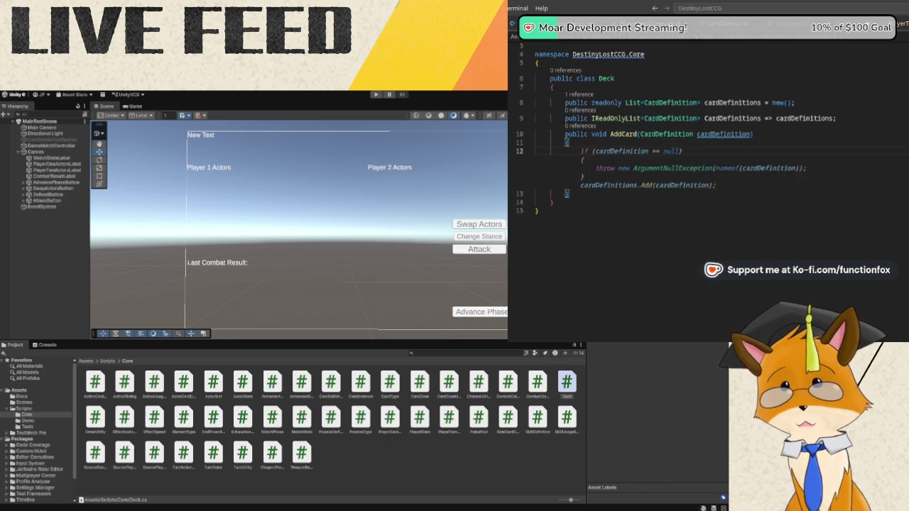
Add an if (cardDefinition == null) check block inside AddCard.
text(if ()
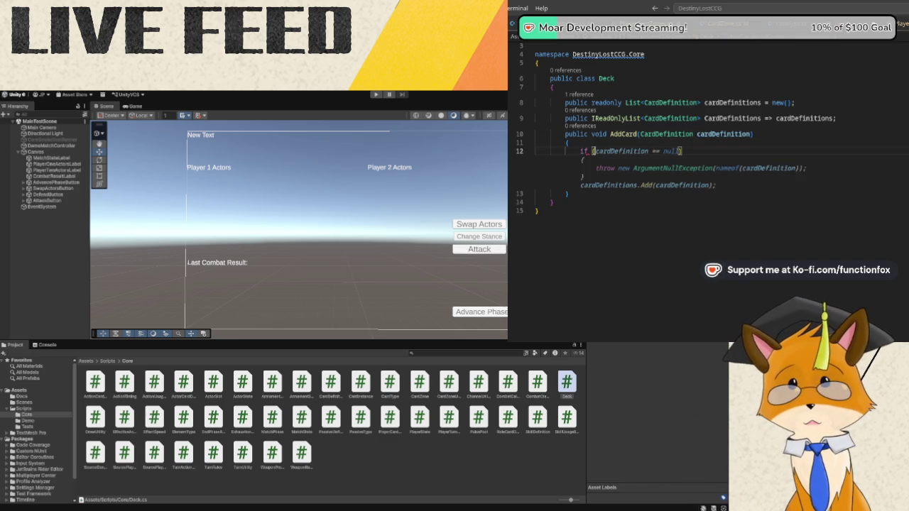
click(596, 151)
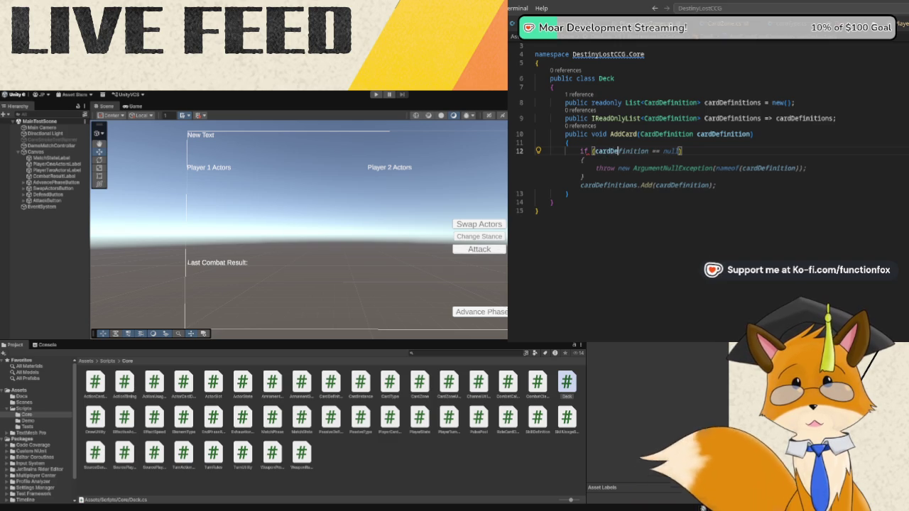
text(Defin)
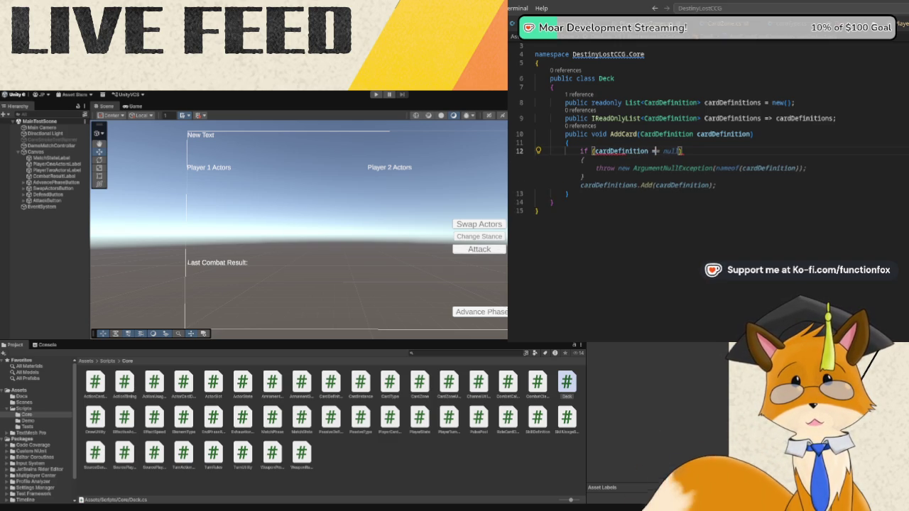
key(Tab)
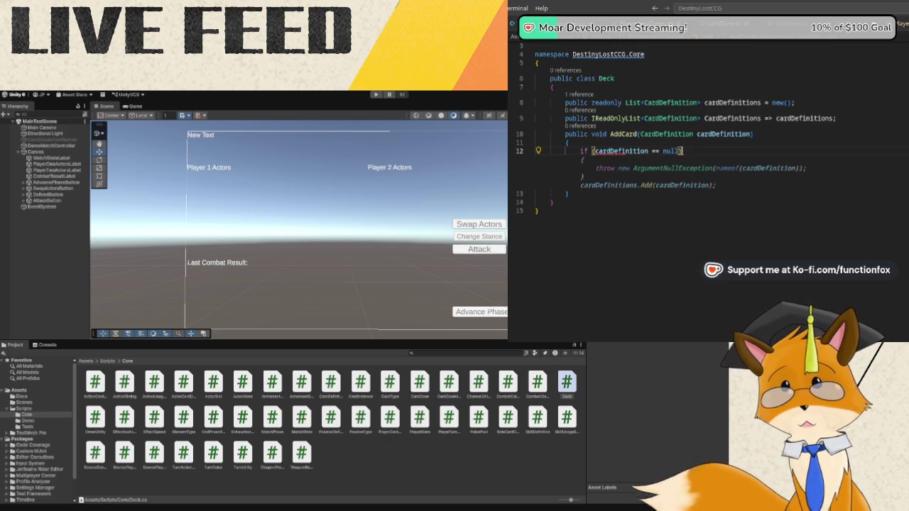
key(Return)
text({)
key(Return)
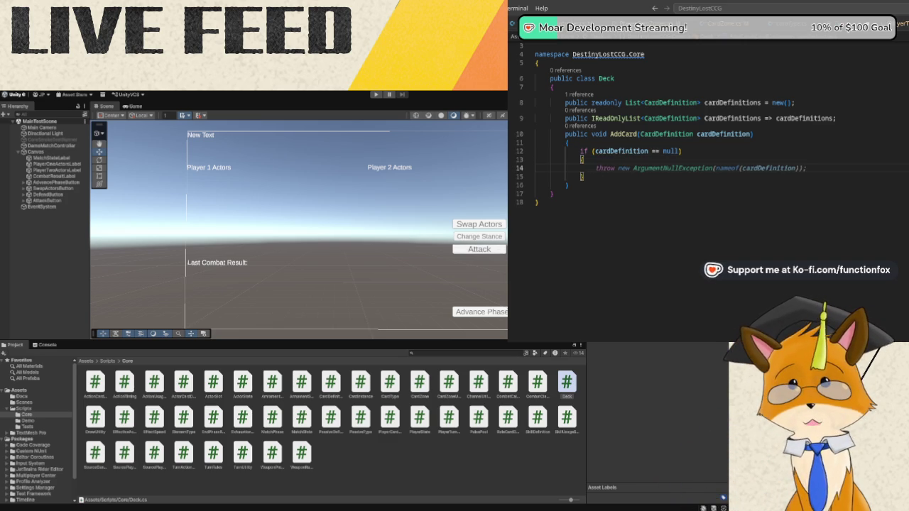
Make AddCard return early on null, otherwise call cardDefinitions.Add(cardDefinition).
text(return;)
key(Return)
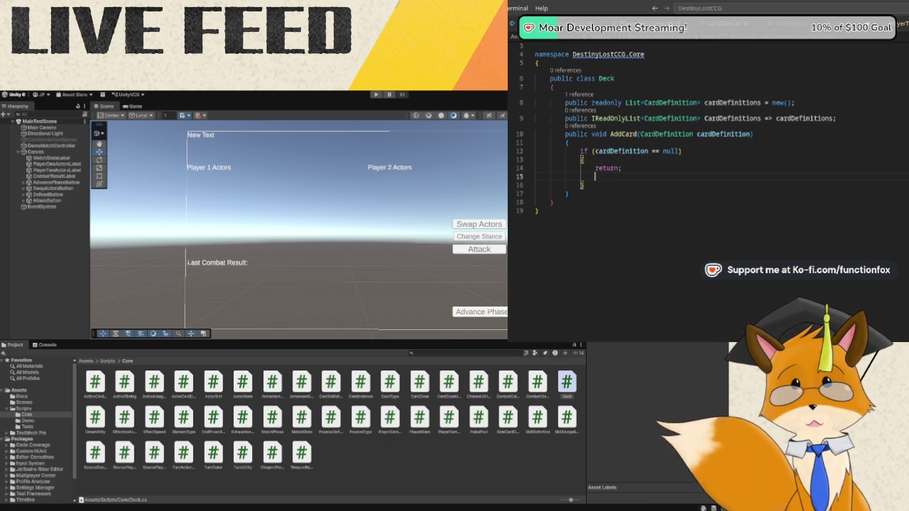
key(BackSpace)
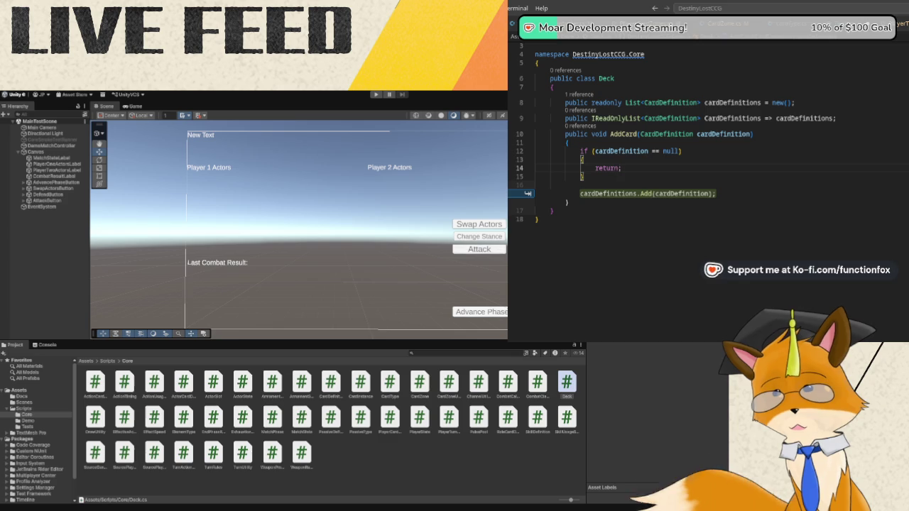
key(alt+Tab)
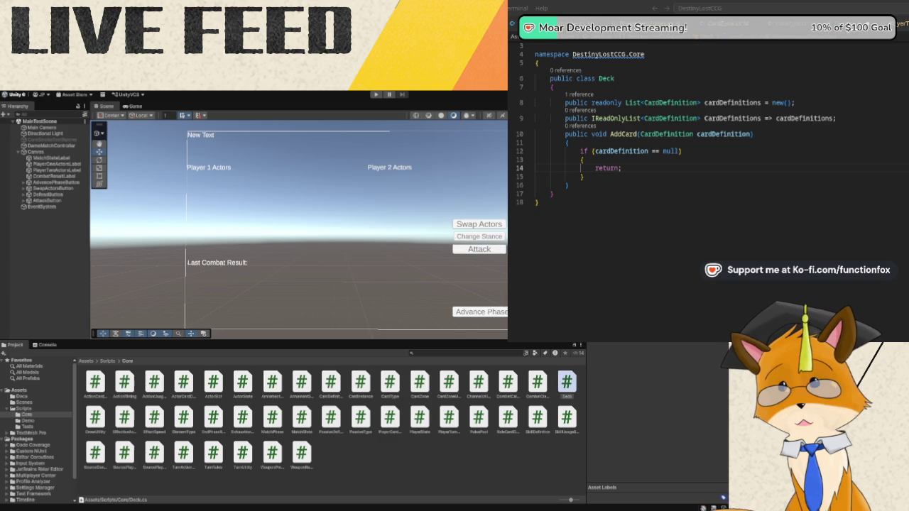
click(589, 179)
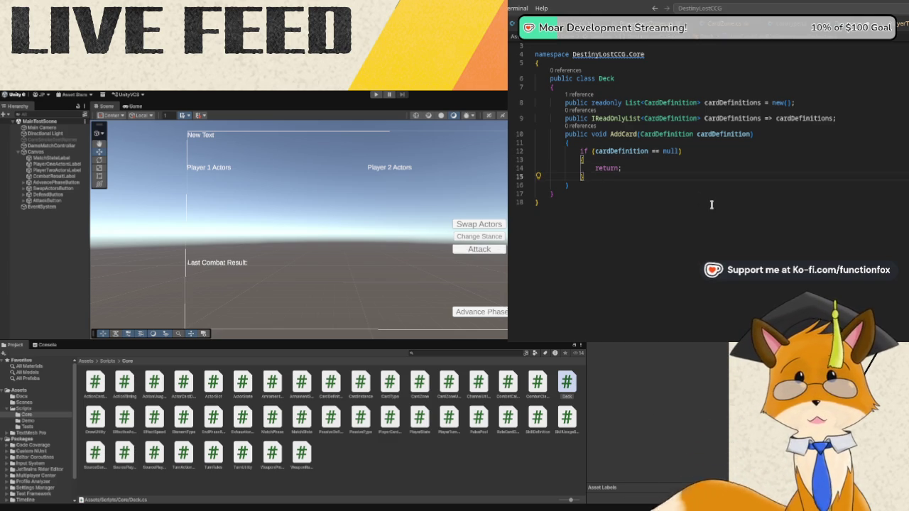
key(Return)
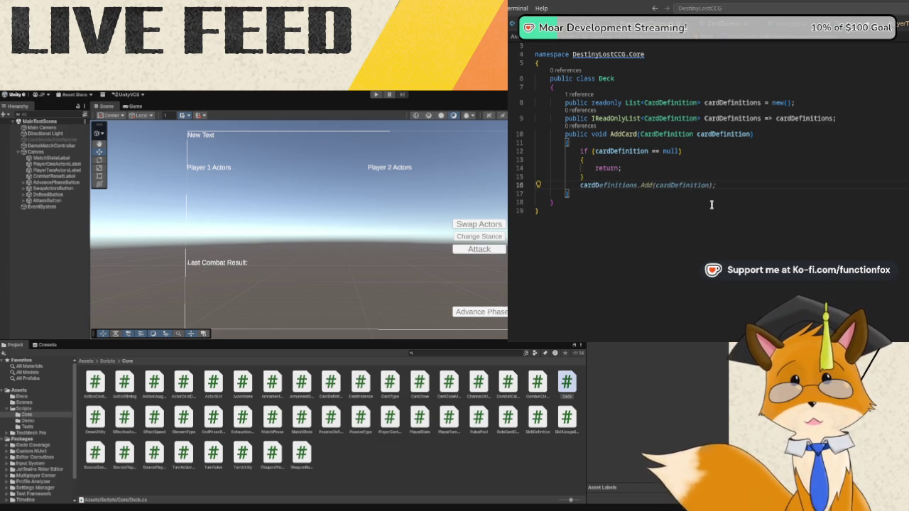
key(Tab)
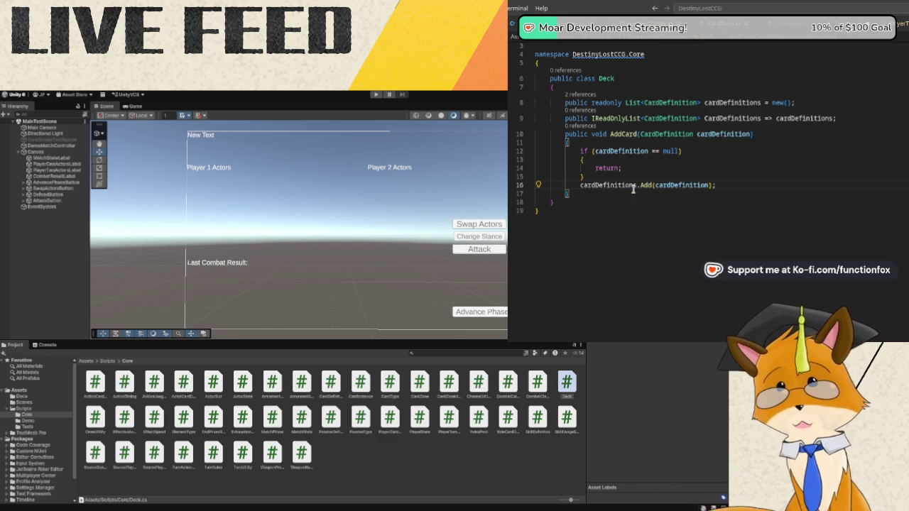
click(608, 199)
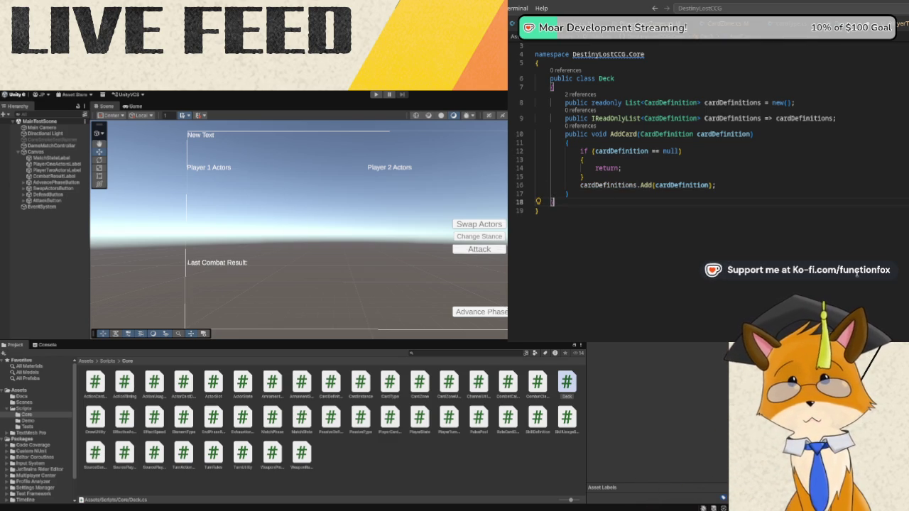
click(629, 193)
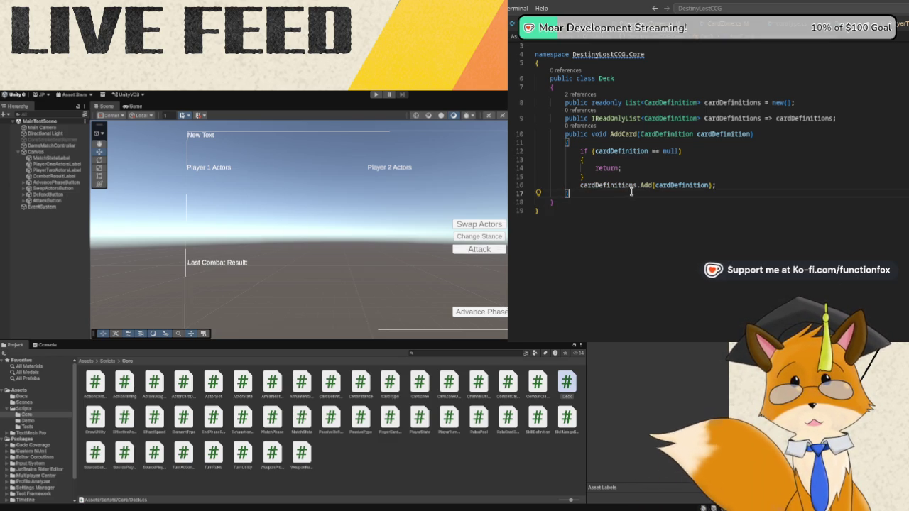
key(Return)
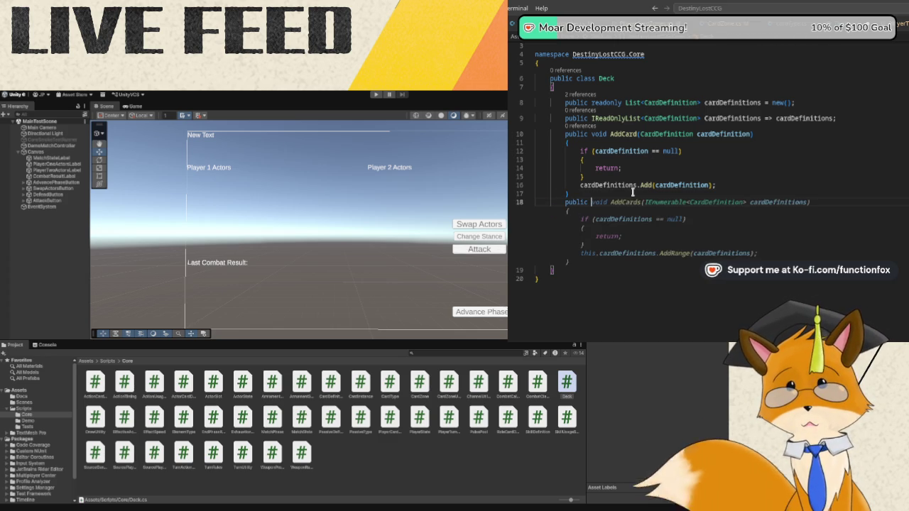
Add an AddCards(CardDefinition, int count) method and correct the misspelled CardDefinition type name.
text(void AddC)
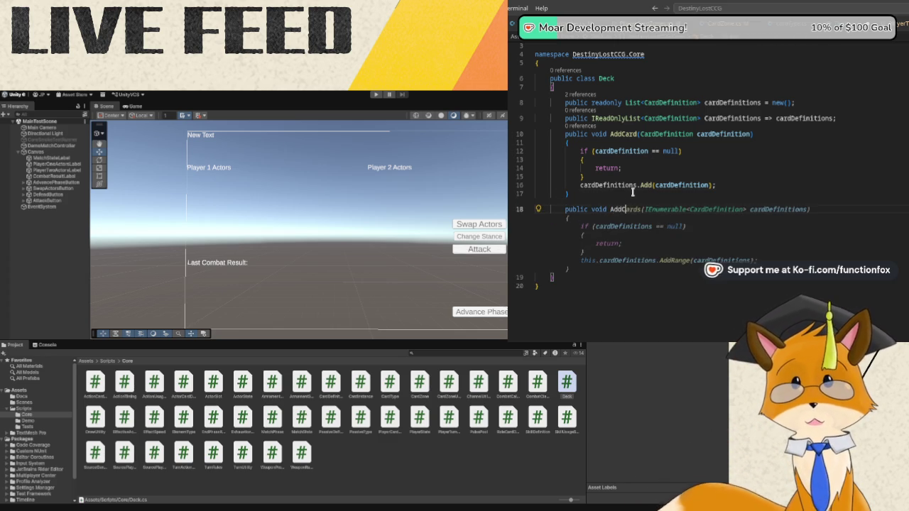
text(ards()
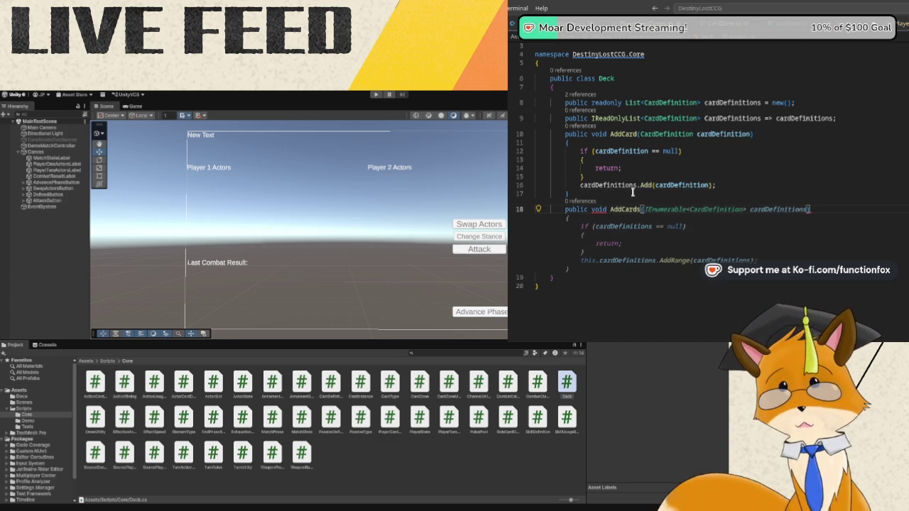
text(CardDef)
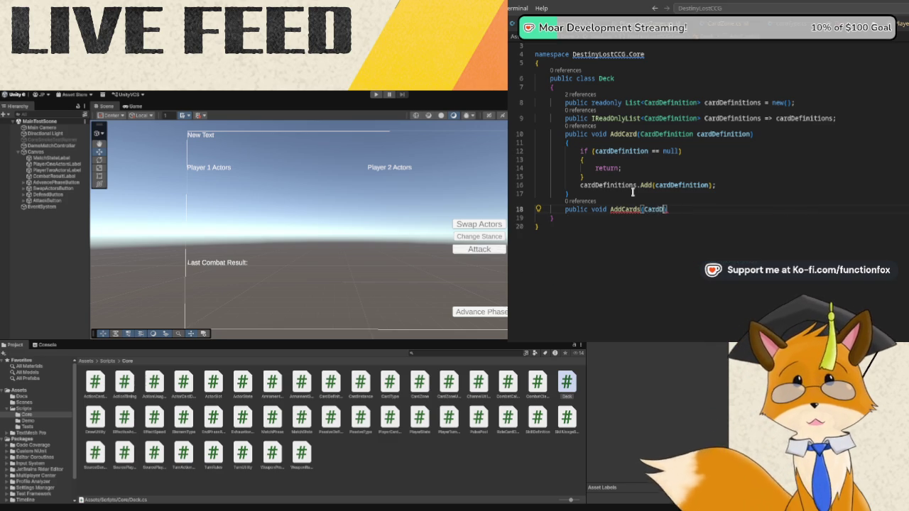
text(inition)
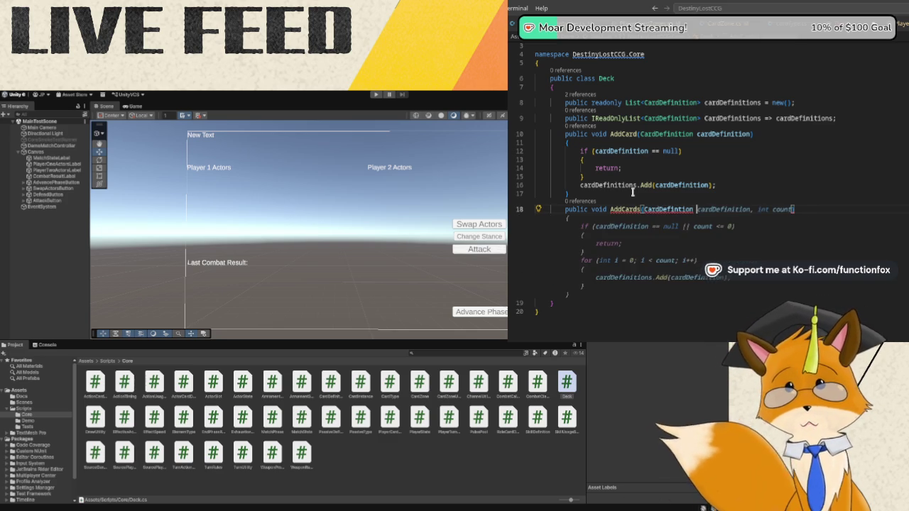
key(Tab)
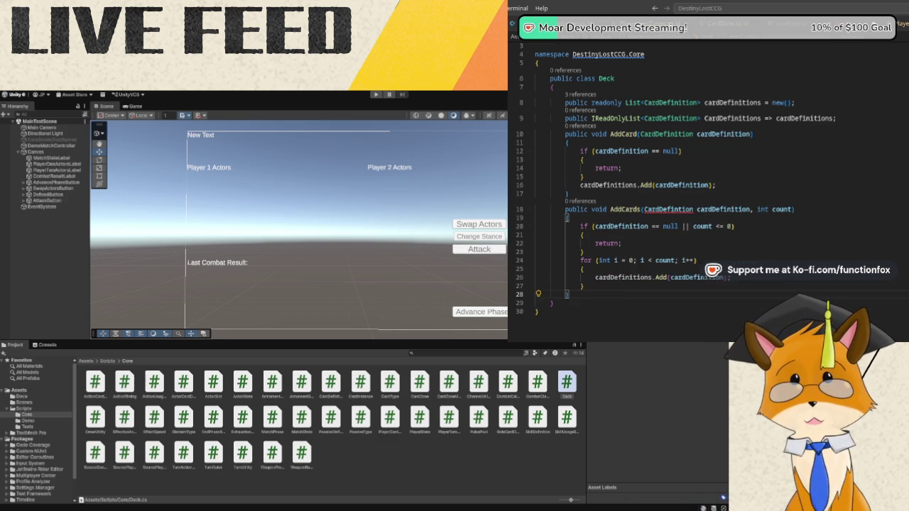
mouse_move(677, 212)
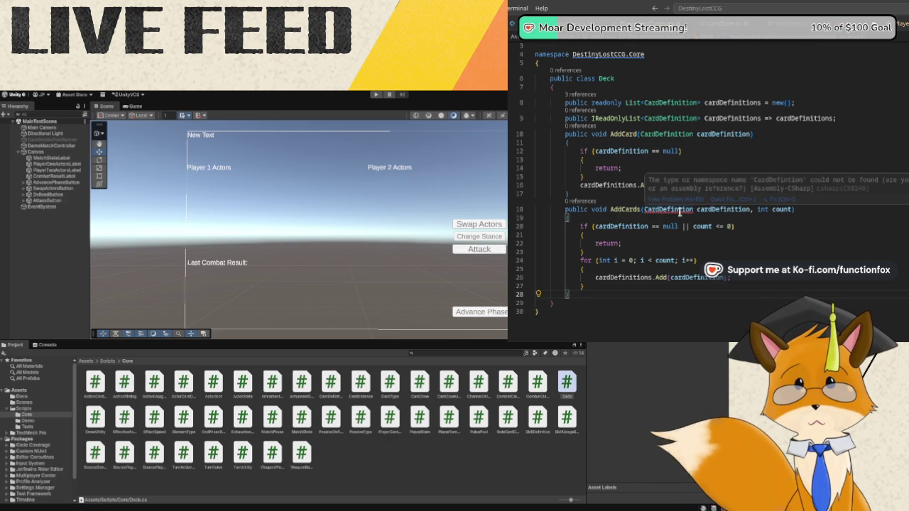
click(677, 209)
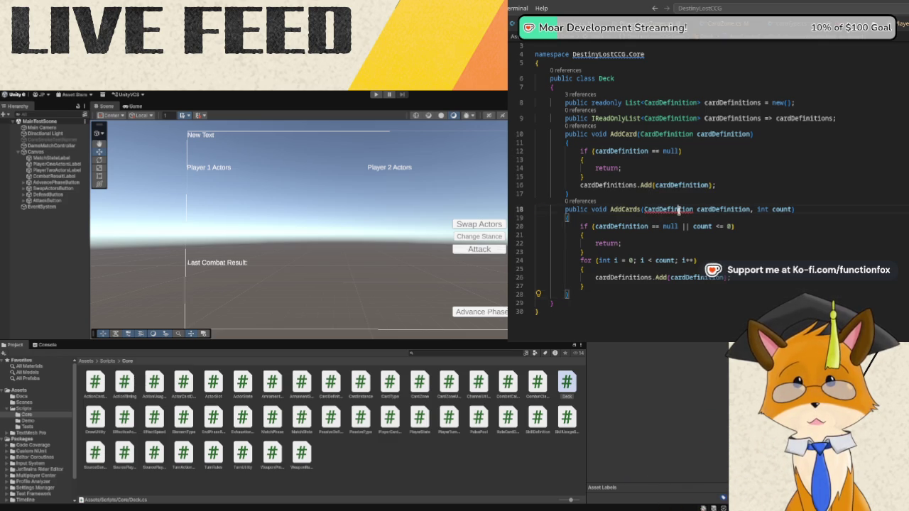
text(in)
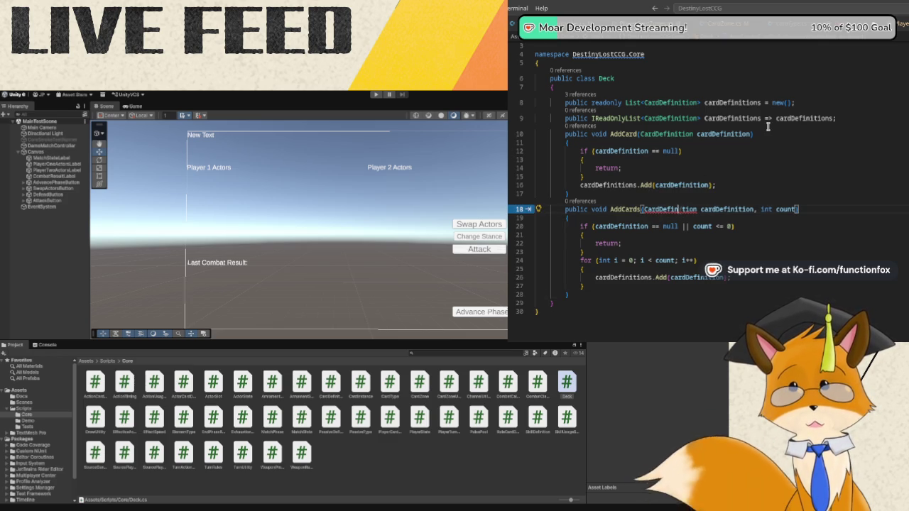
text(i)
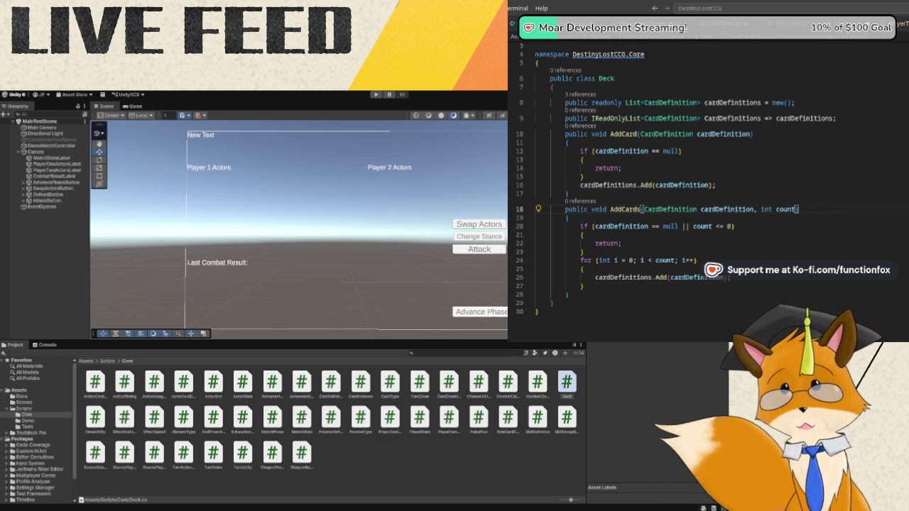
click(609, 286)
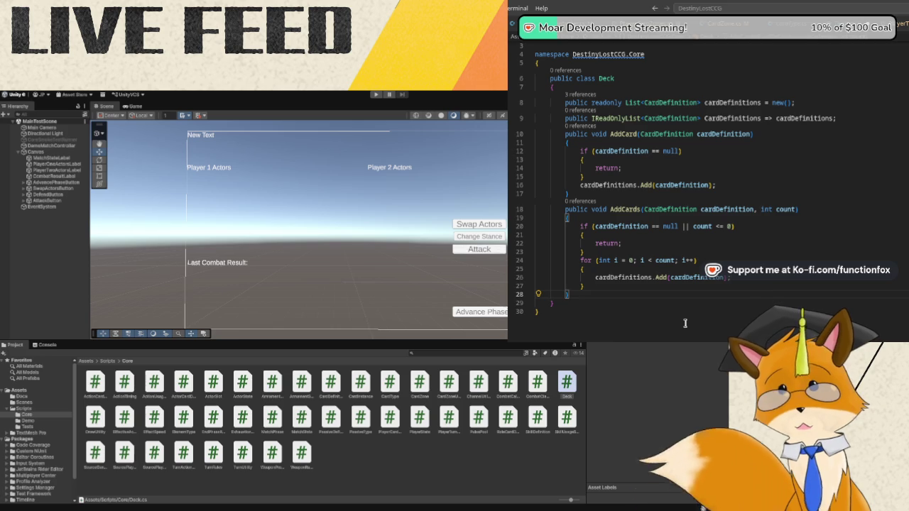
Declare public List<CardInstance> CreateShuffledInstances(string ownerPrefix, Random random = null) with its opening brace.
key(Return)
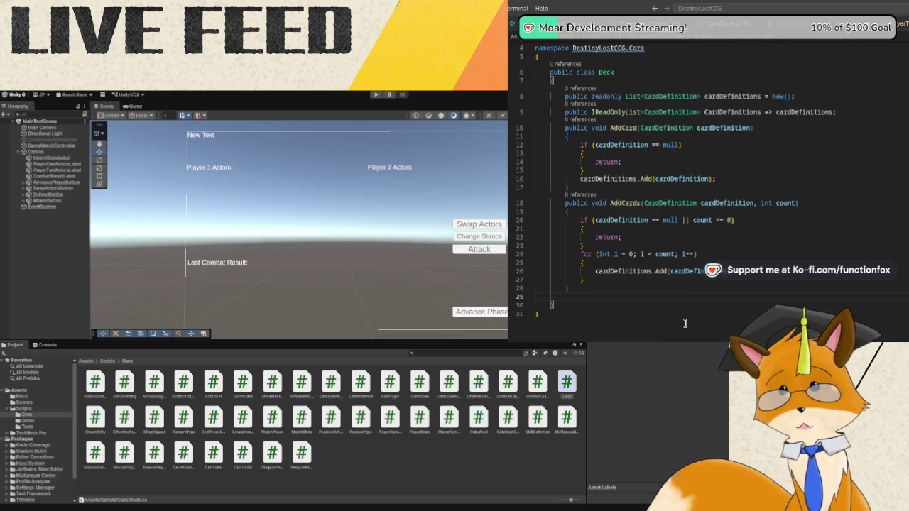
text(public )
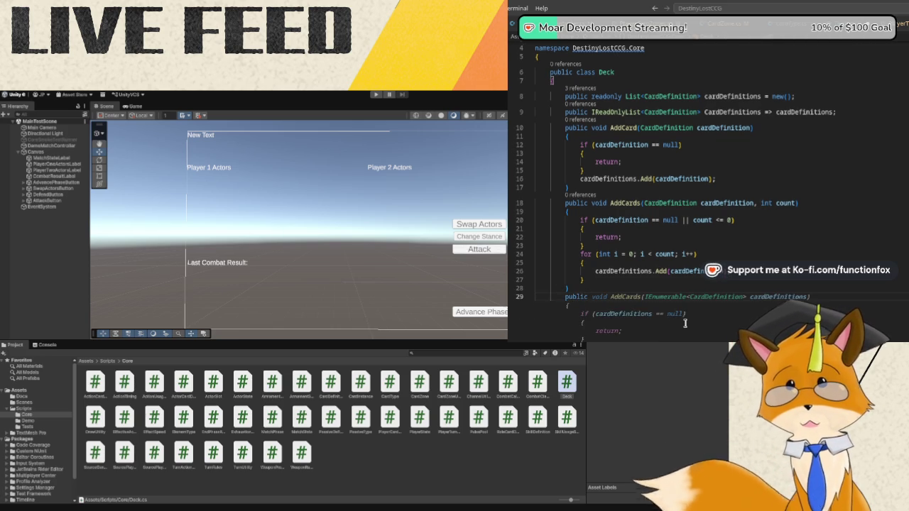
text(List )
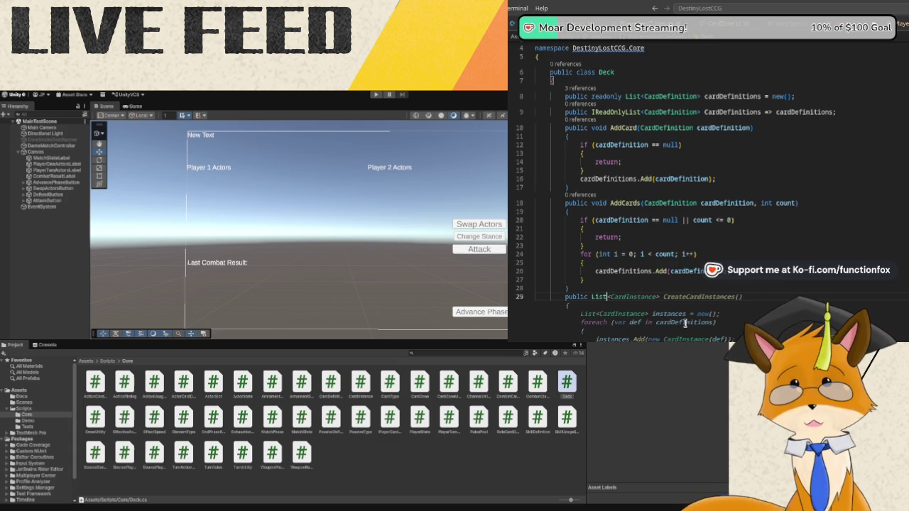
text(CardInstance)
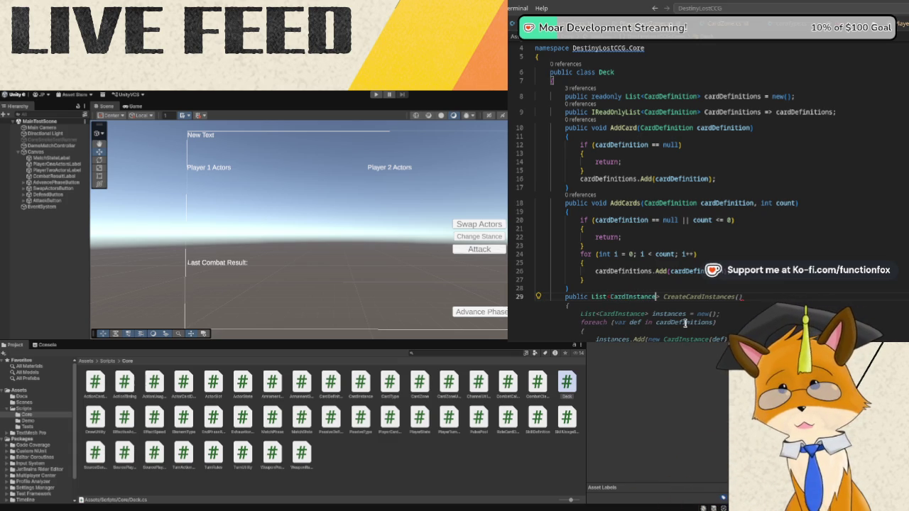
text(> CreateShu)
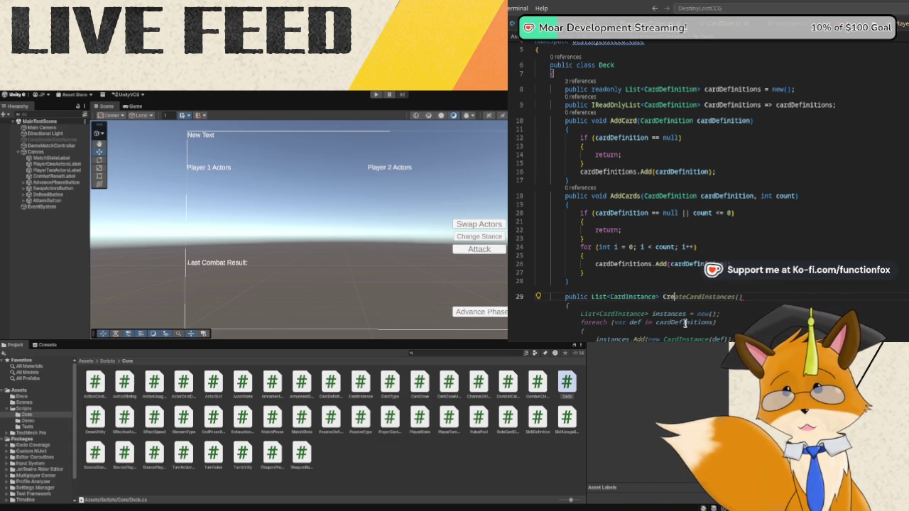
text(edI)
text(ances()
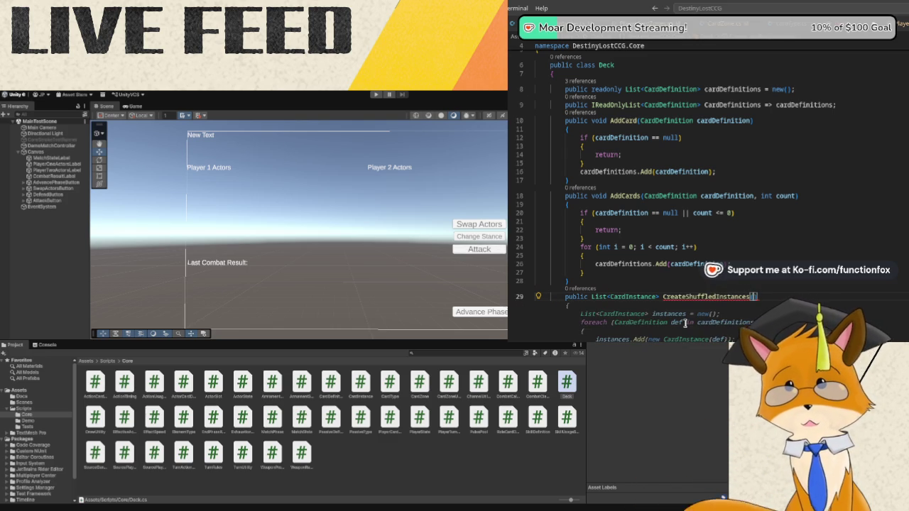
text(string)
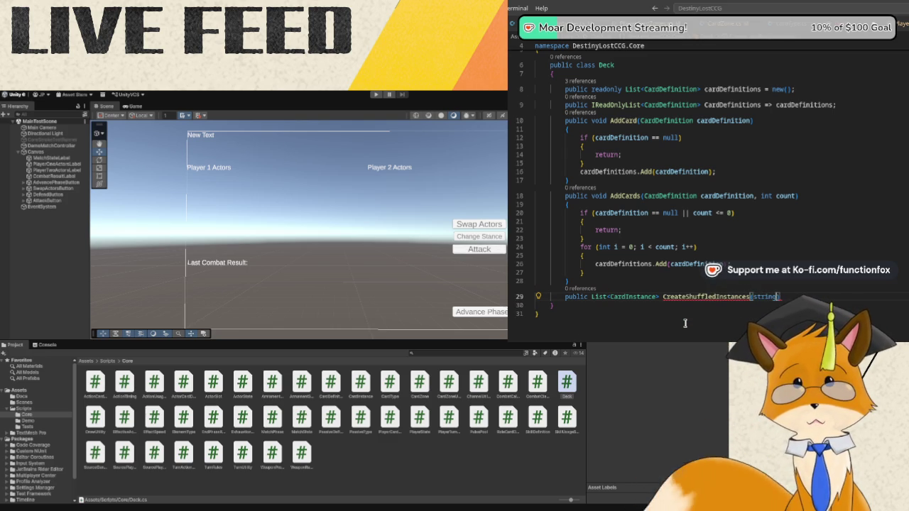
text( owner)
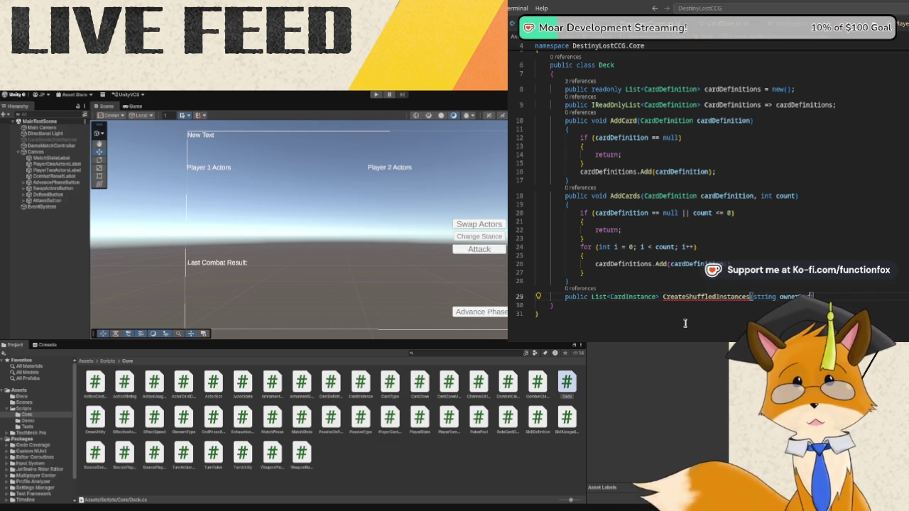
text(Prefix,)
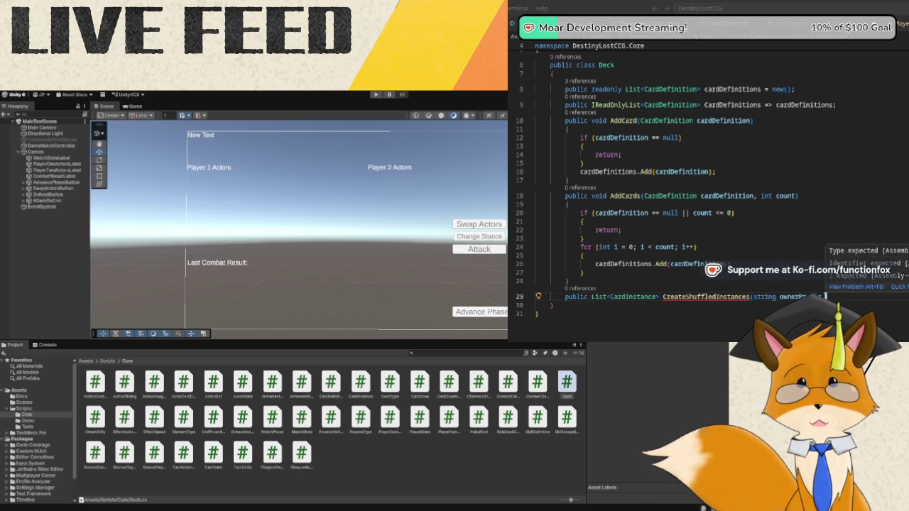
click(826, 296)
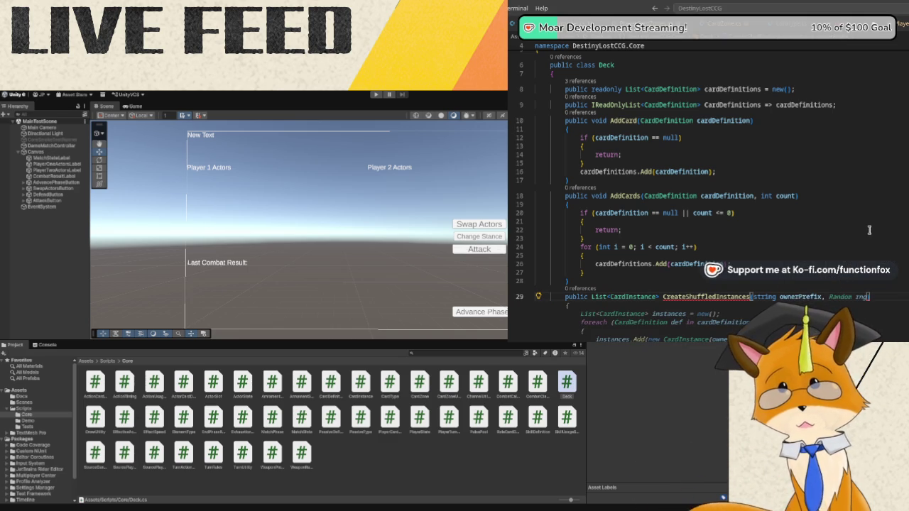
text(Random )
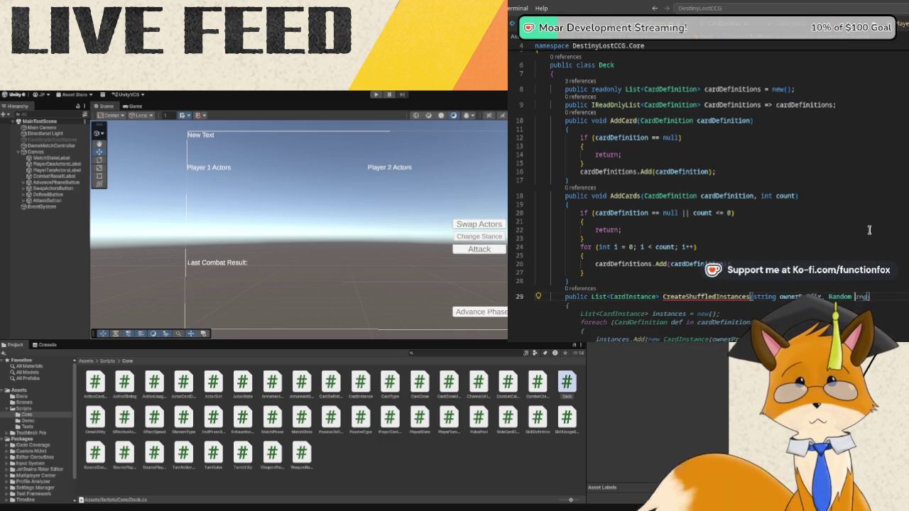
text(random = null)
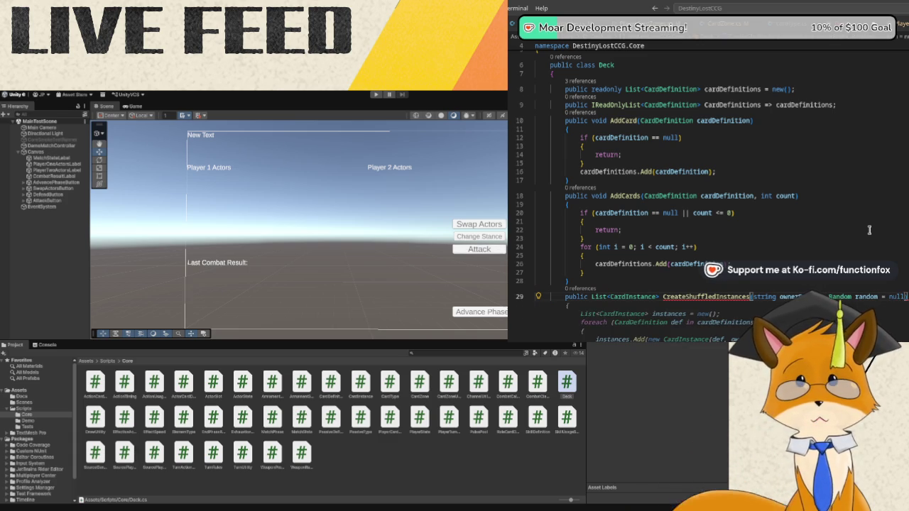
key(Escape)
key(Return)
text({)
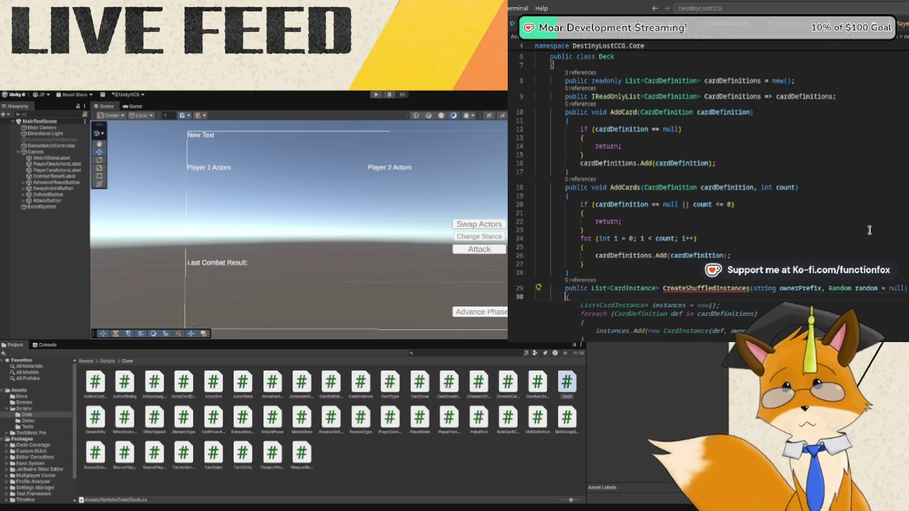
Make CreateShuffledInstances fall back to a new Random when random is null.
scroll(870, 230, down, 5)
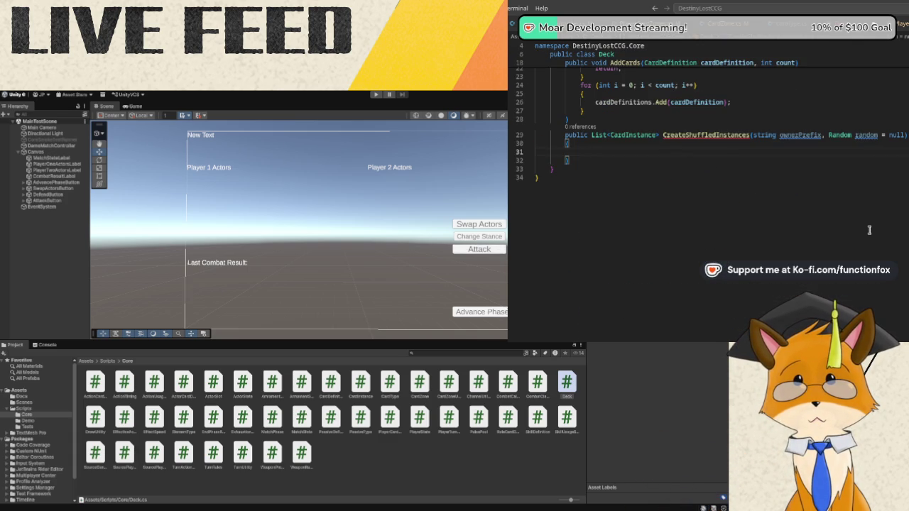
key(Return)
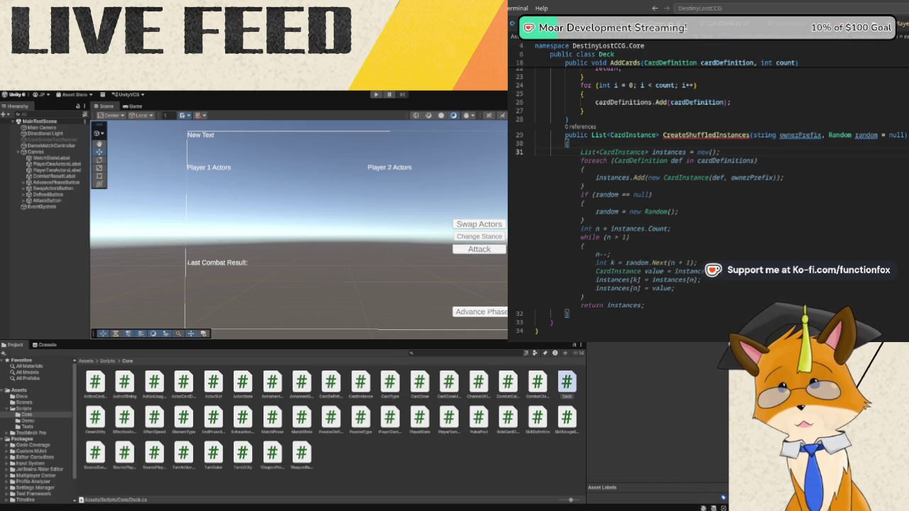
key(alt+Tab)
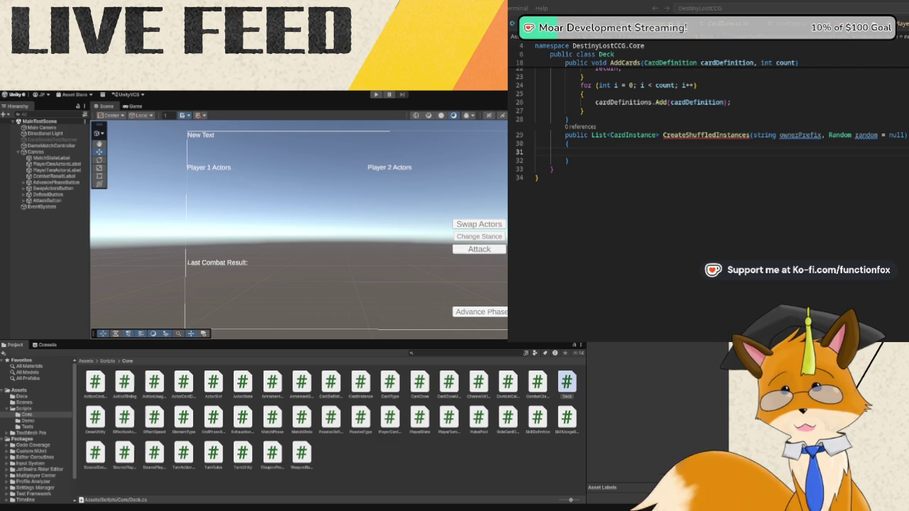
click(630, 152)
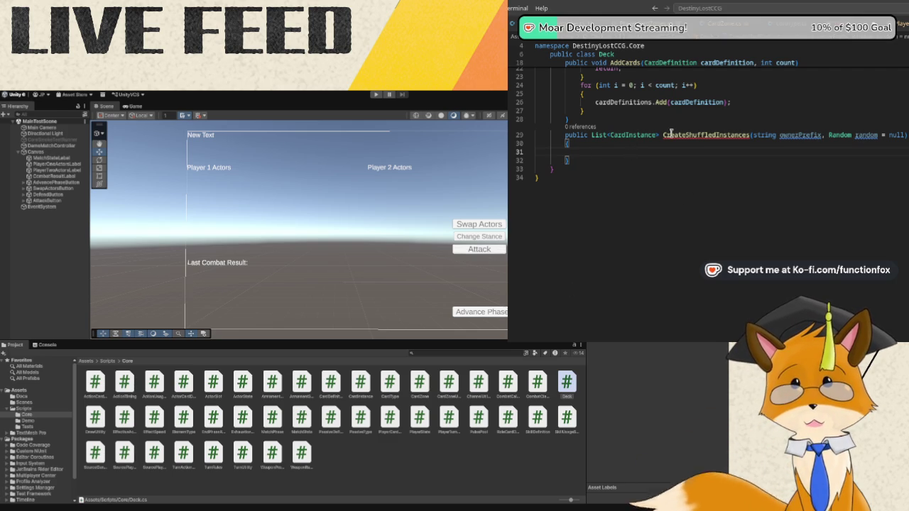
text(random)
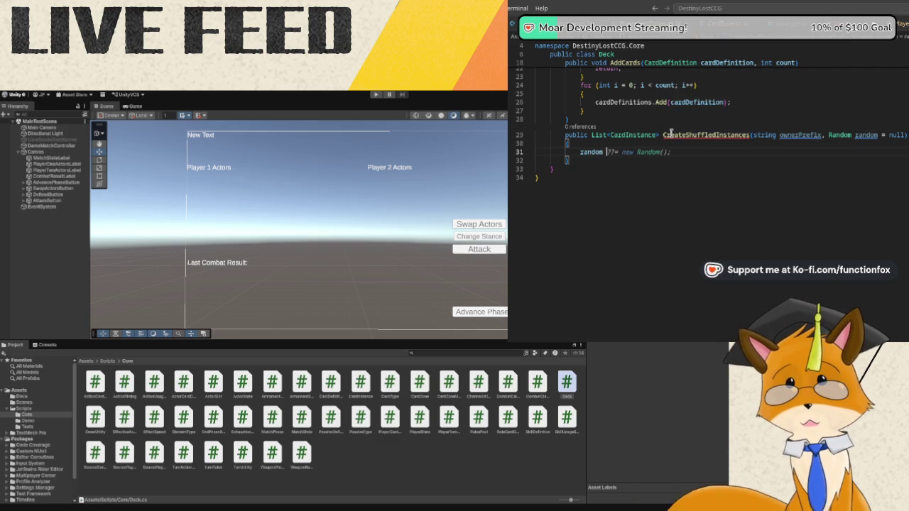
key(Tab)
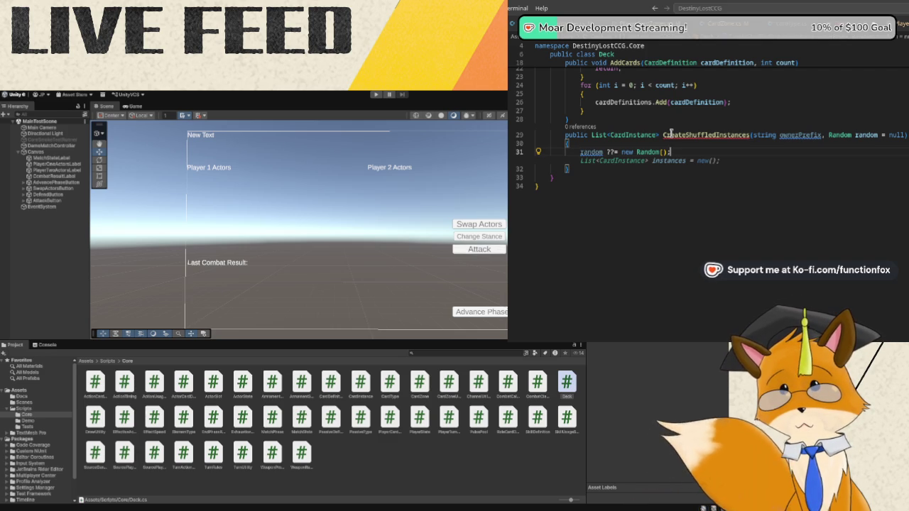
Create an empty instances list and start a for loop over cardDefinitions.Count.
key(Return)
key(Return)
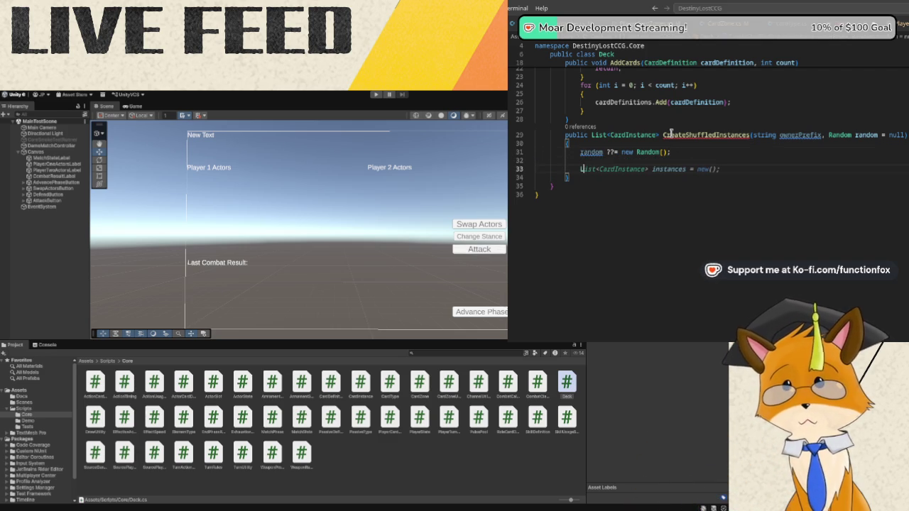
text(List<Card)
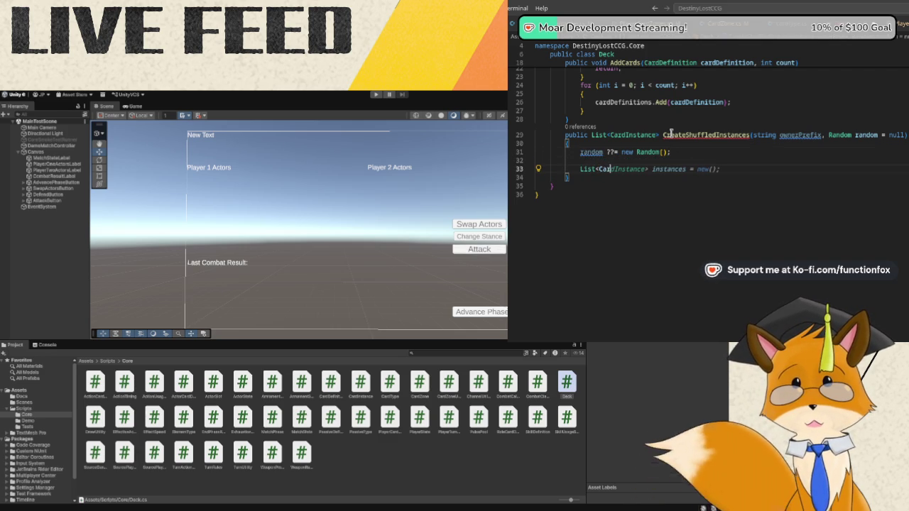
text(Instance>)
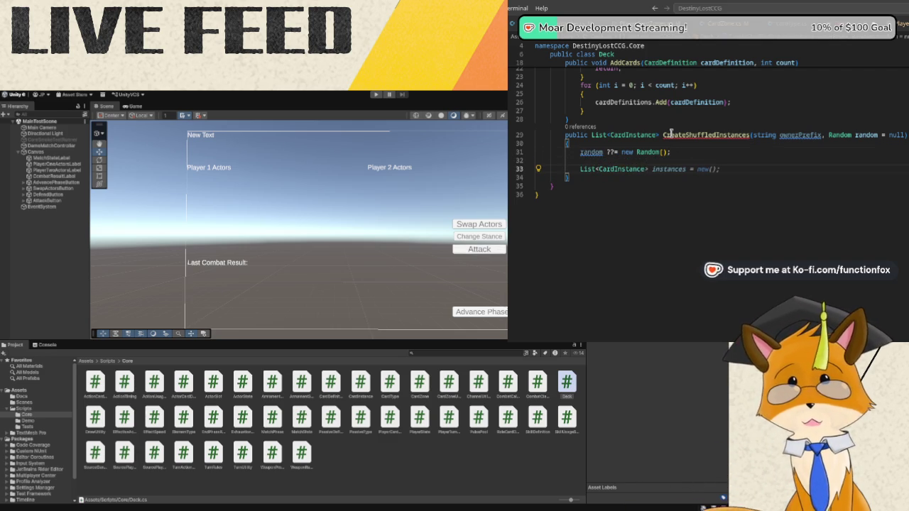
key(Tab)
key(Return)
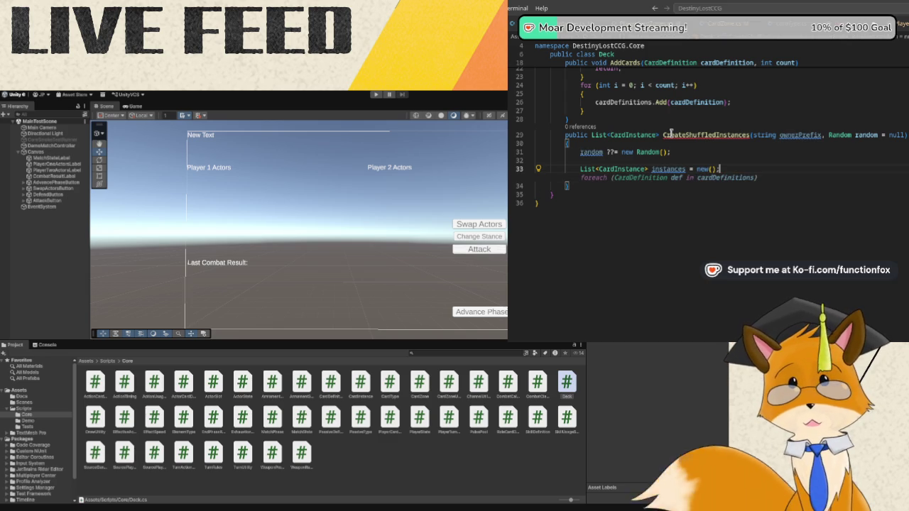
key(Return)
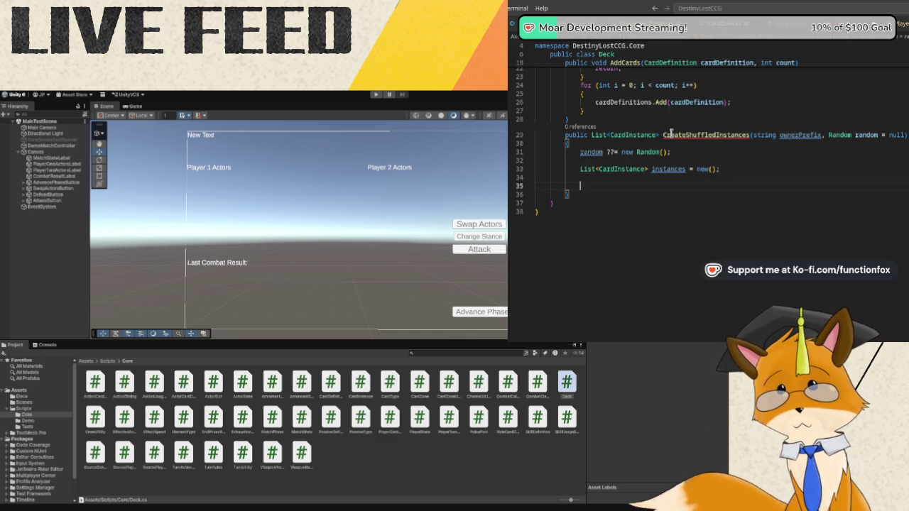
text(for (int i = 0)
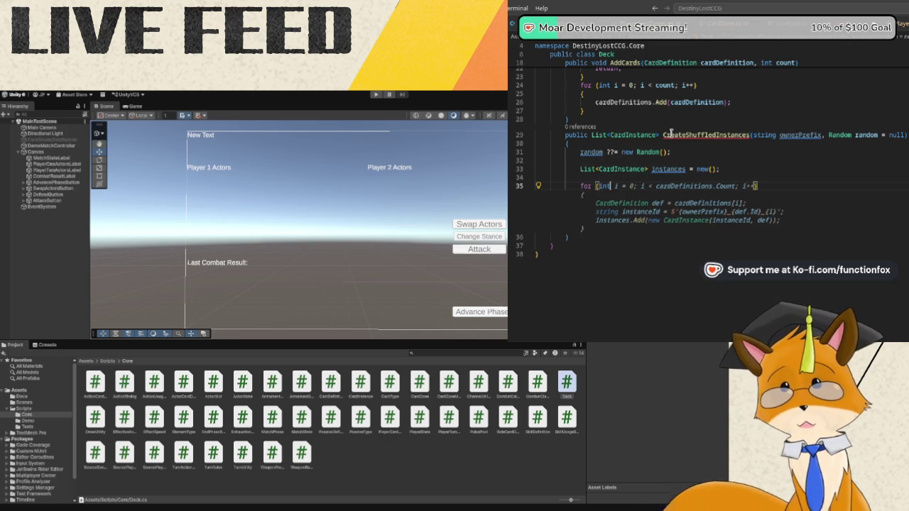
text(;)
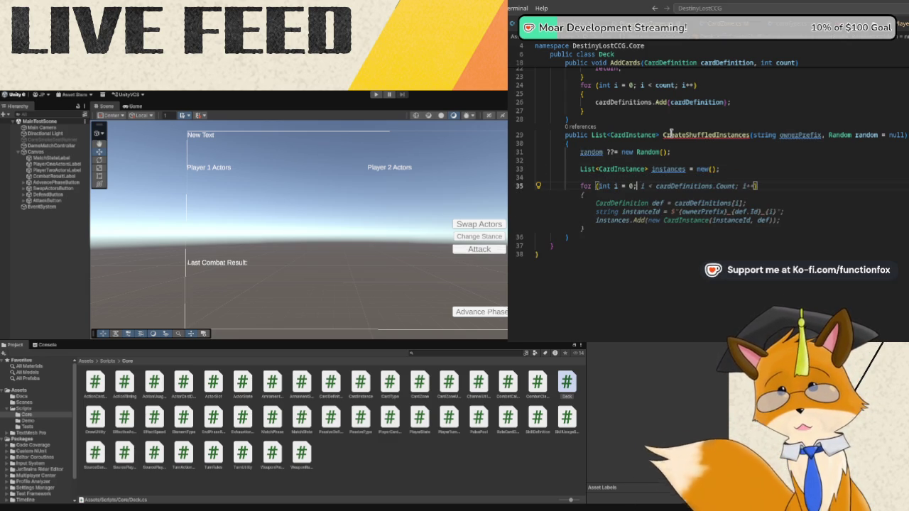
text( i < c)
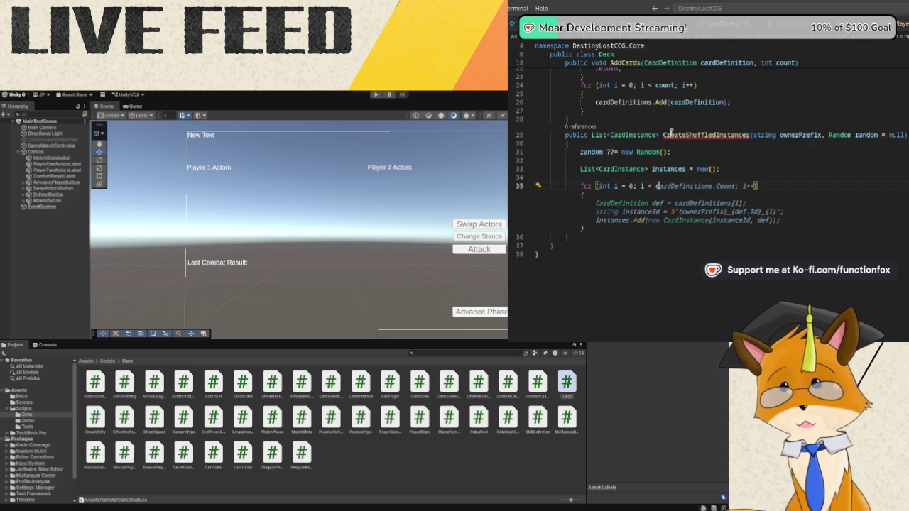
text(ardDefini)
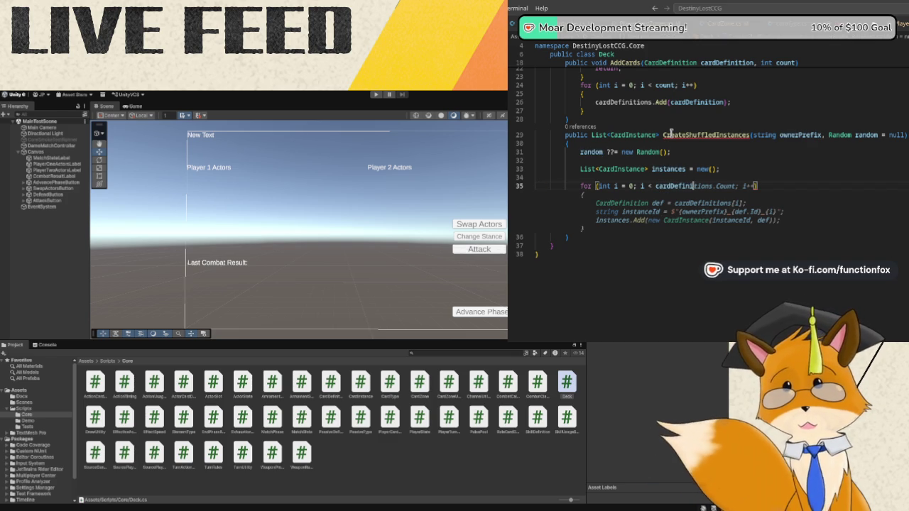
text(tions.Count, )
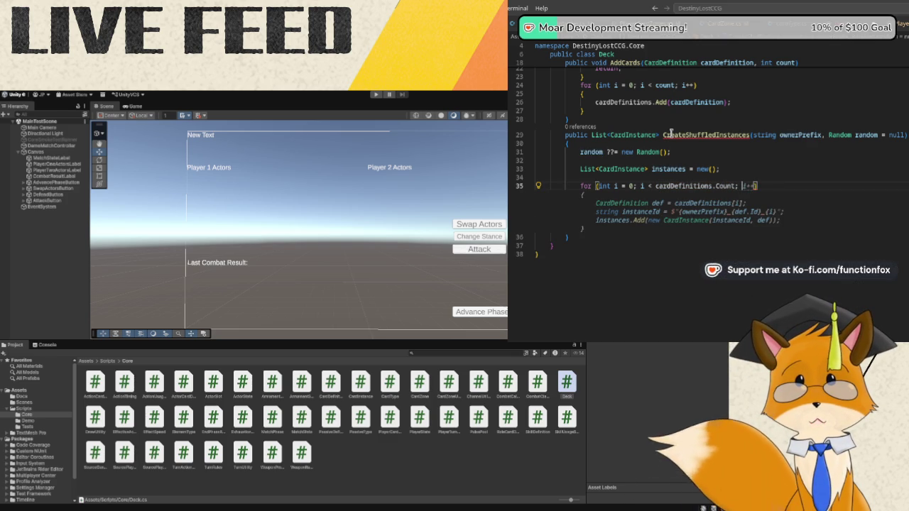
text( i++)
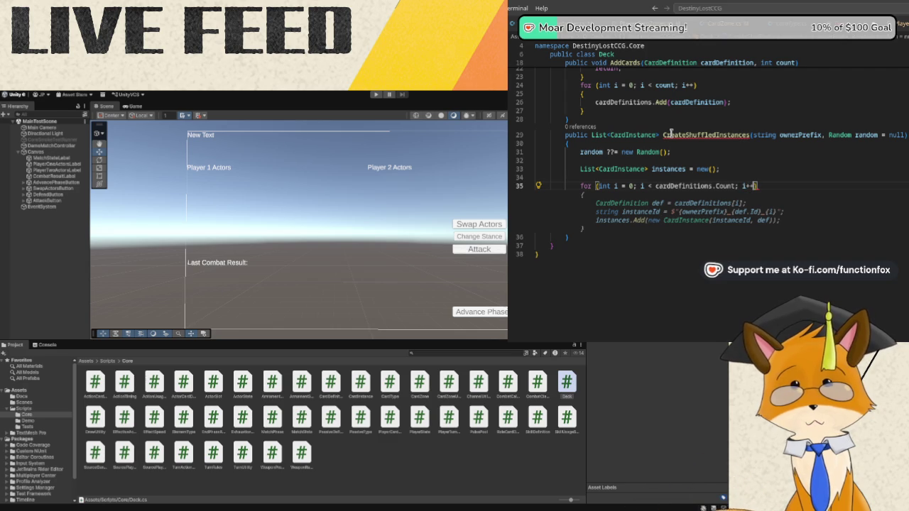
key(Return)
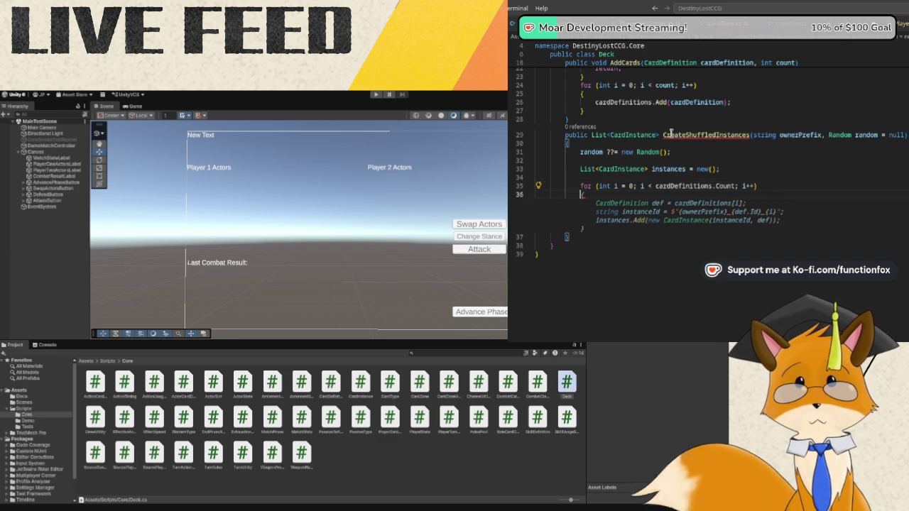
In the loop, take cardDefinitions[i] and add a CardInstance with ID ownerPrefix_CardId_i.
text({)
key(Return)
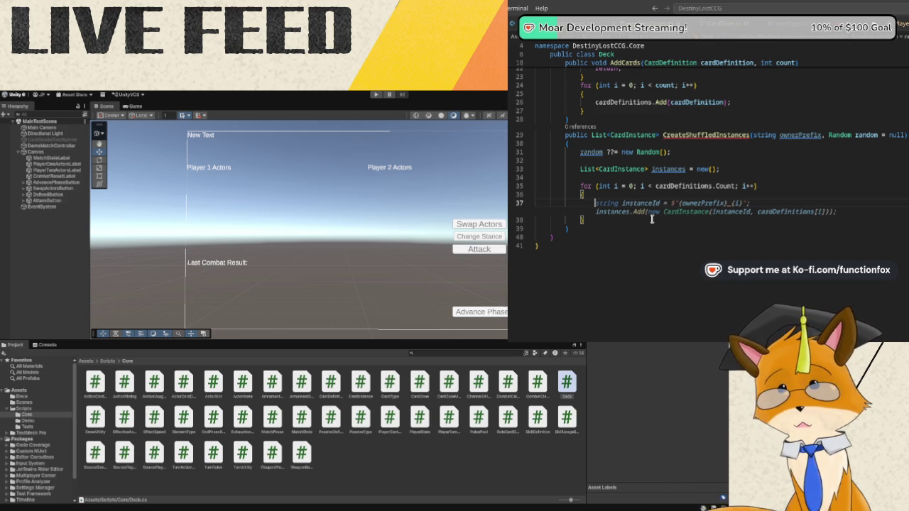
text(Card)
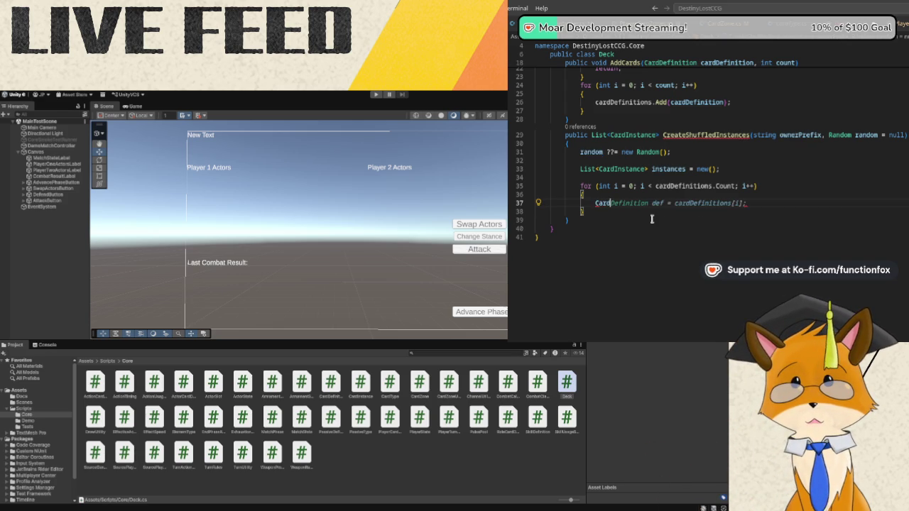
text(Definition)
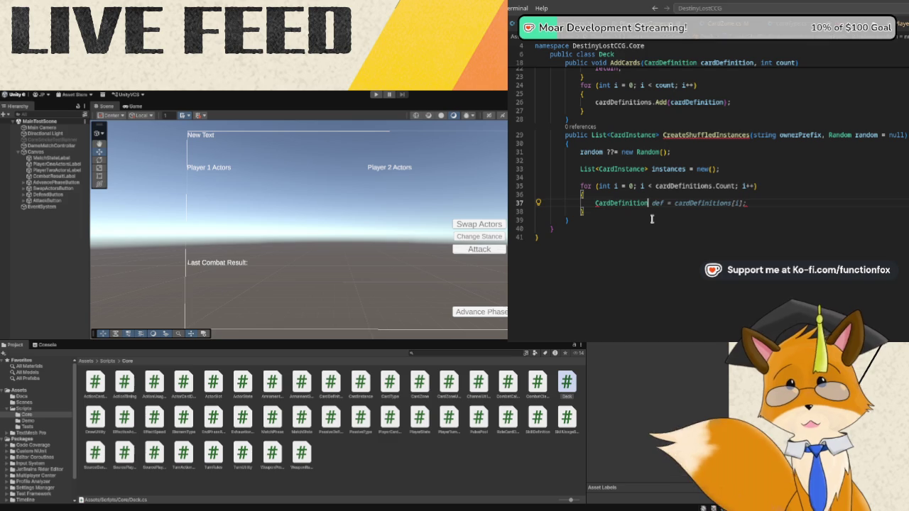
text( definition =)
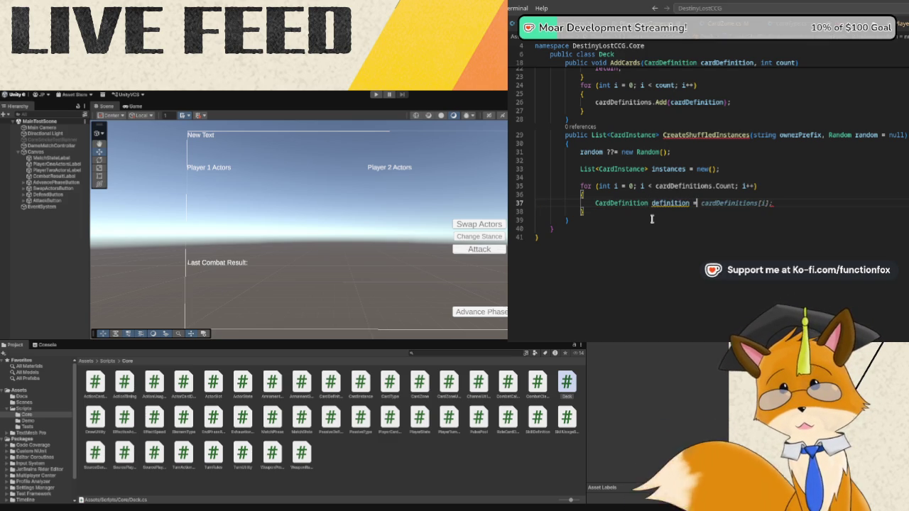
key(Tab)
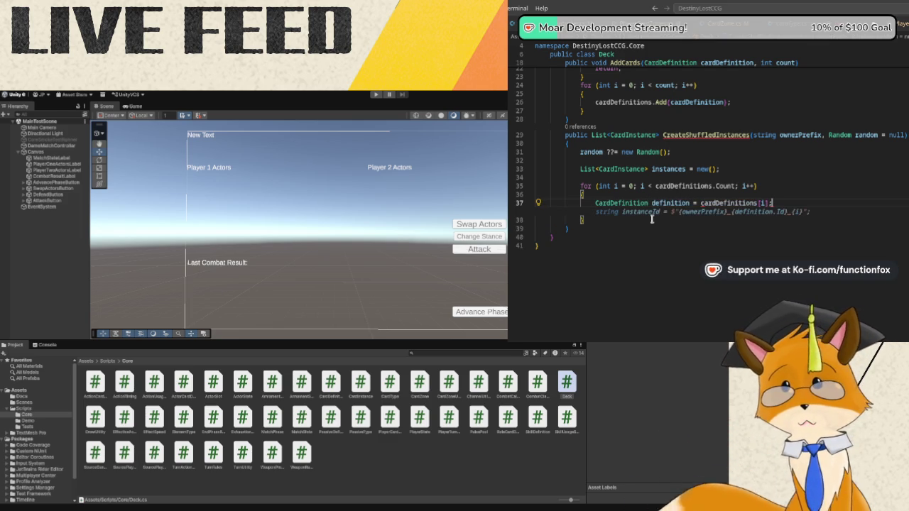
key(Return)
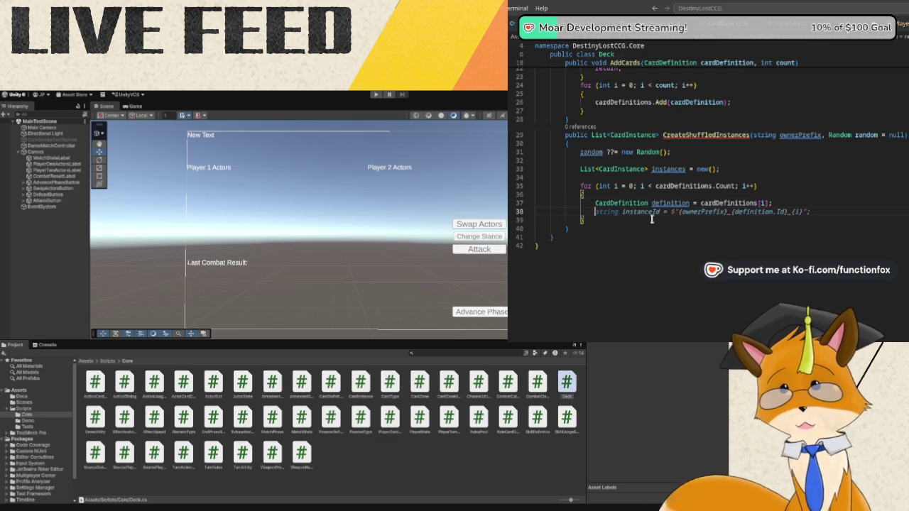
text(instances.Add()
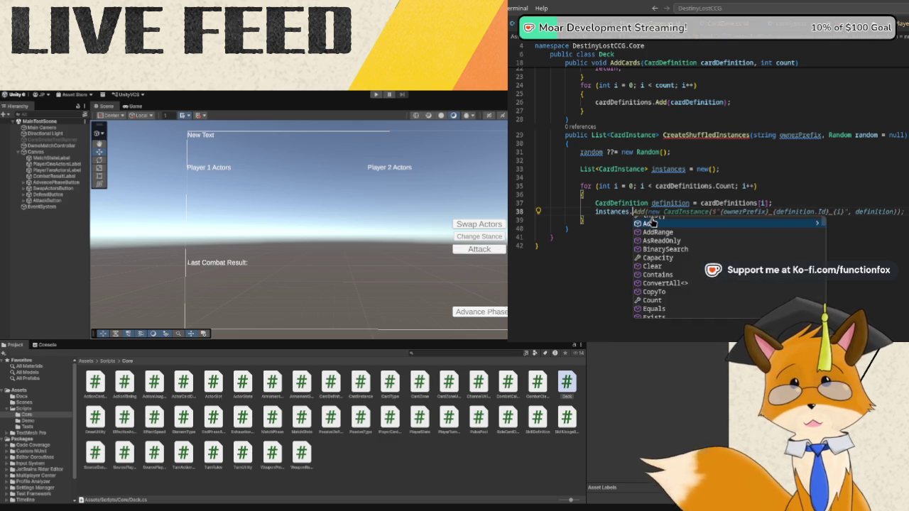
text(new C)
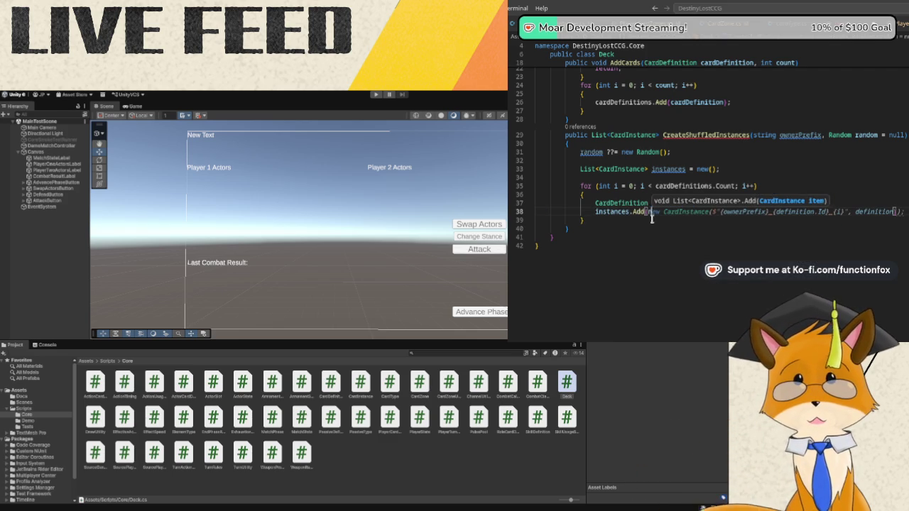
text(ardInstance)
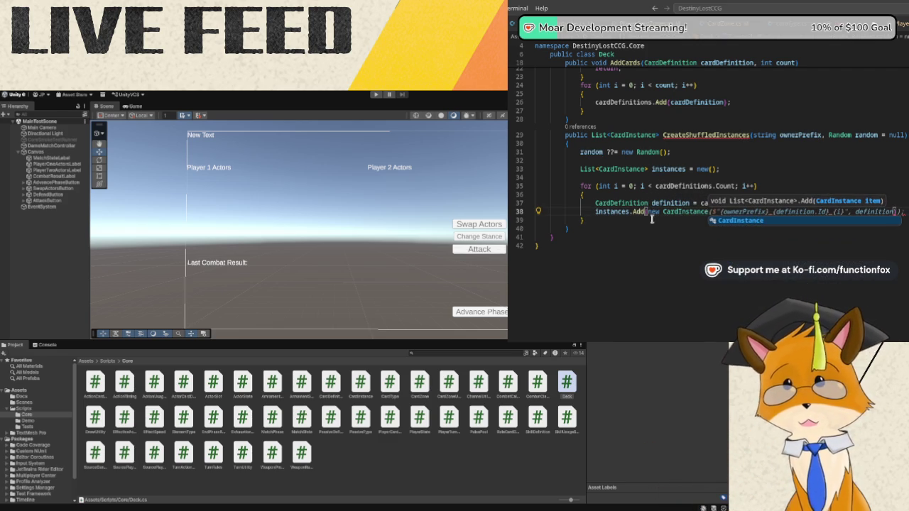
text(()
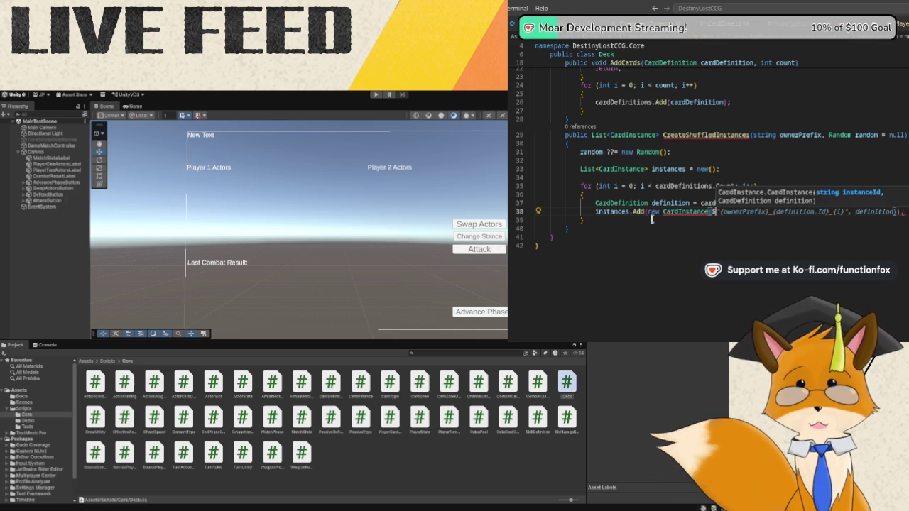
text($"{ownerPref)
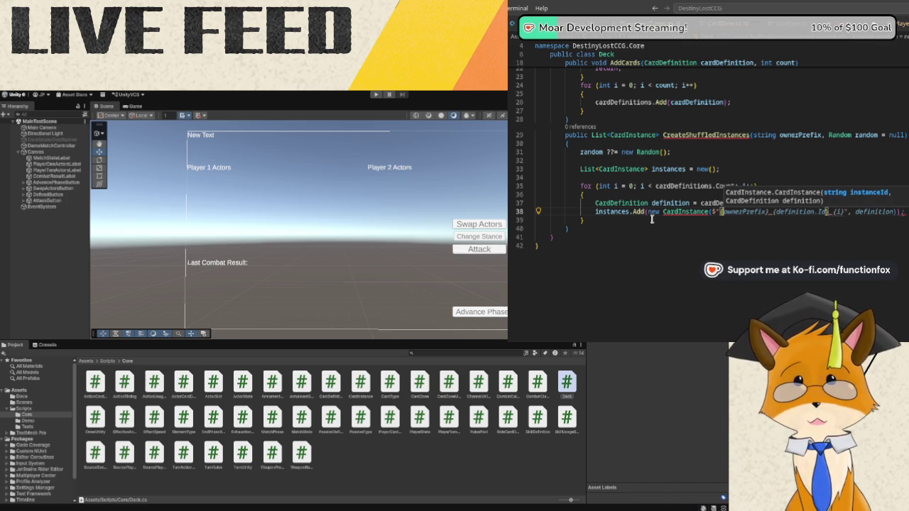
text(ix})
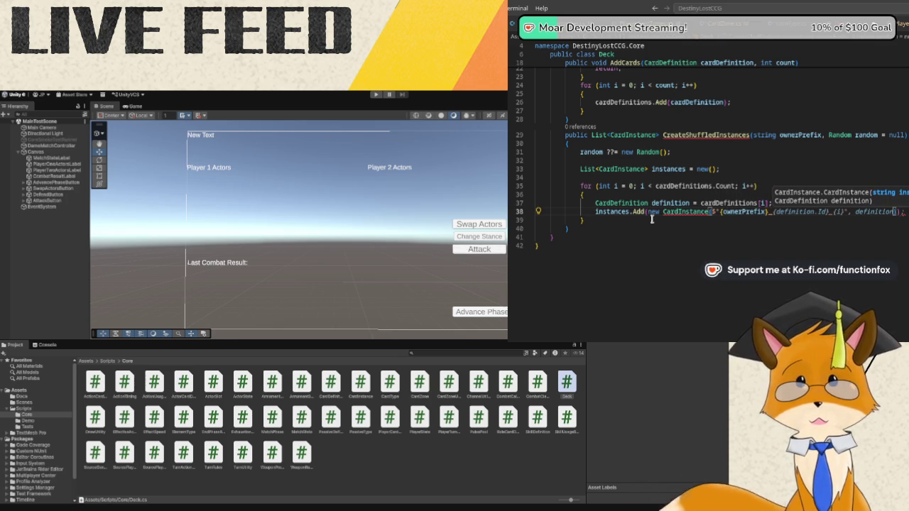
text(_{definiti)
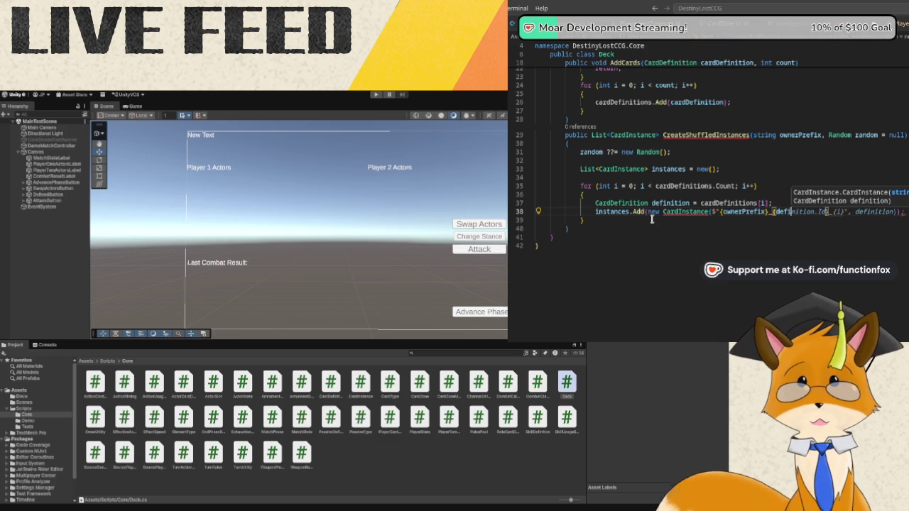
text(on.)
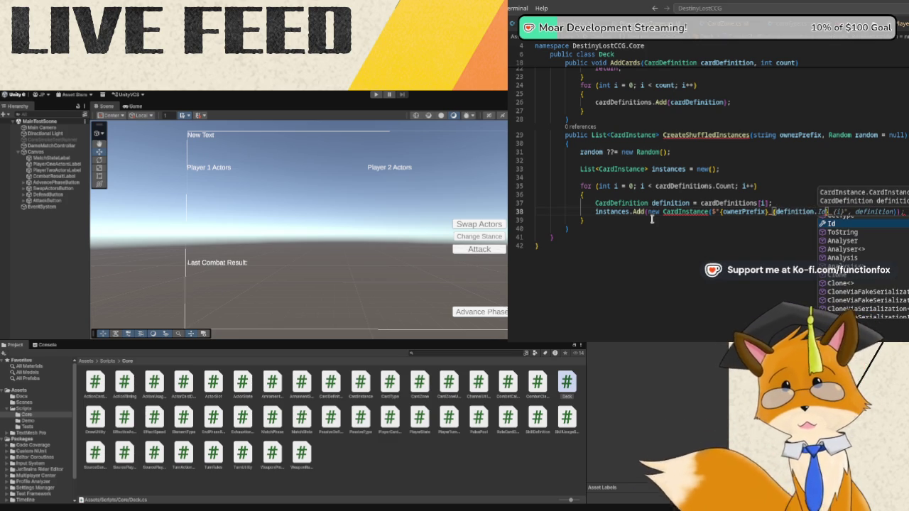
text(CardId)
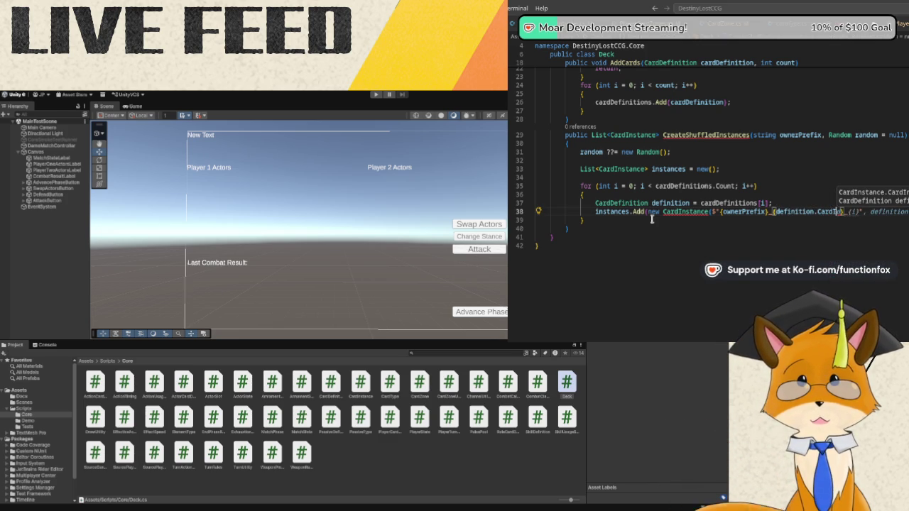
text(})
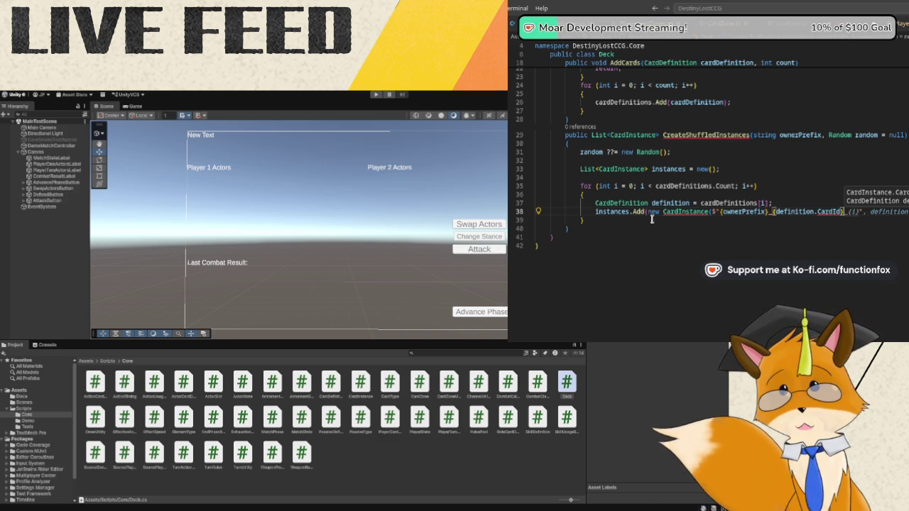
text(_{i)
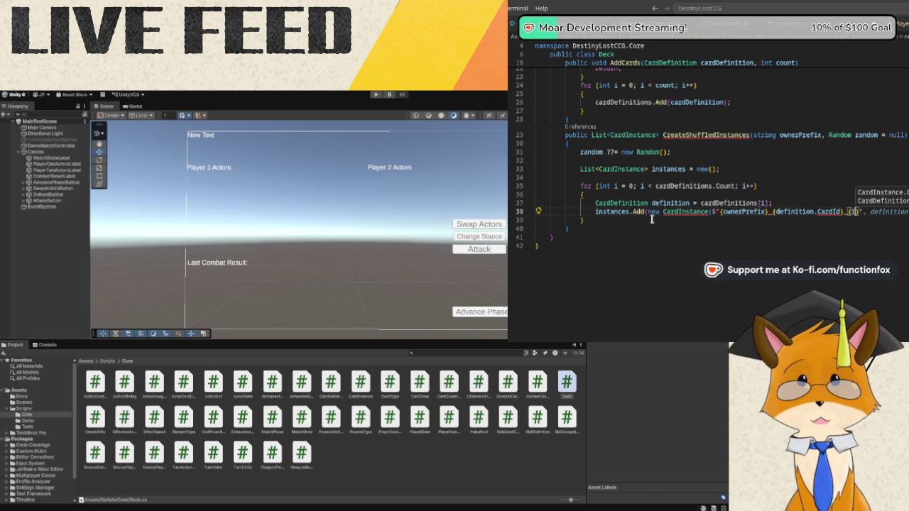
text(})
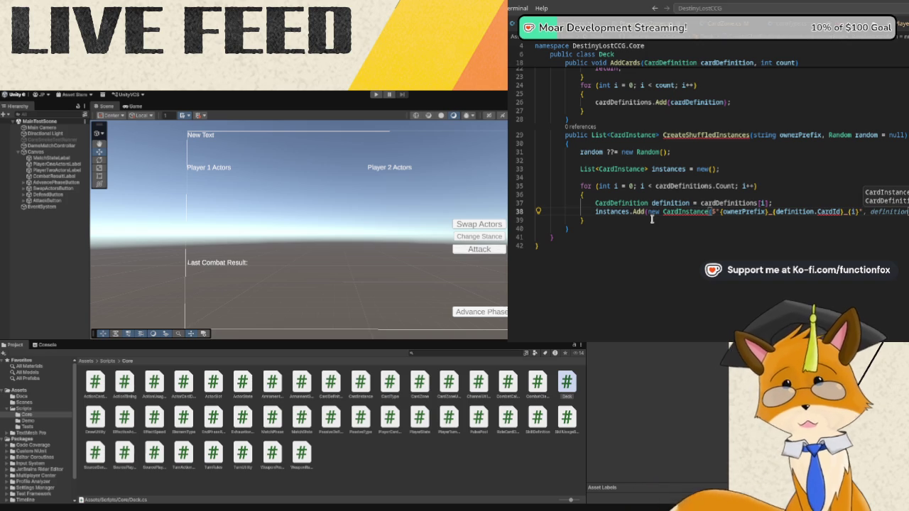
key(Tab)
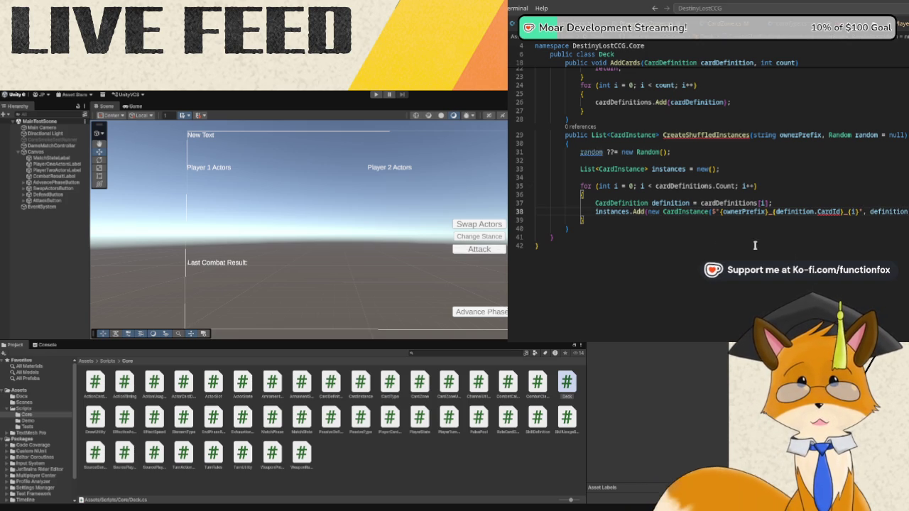
End CreateShuffledInstances with return instances;.
text(return instances;)
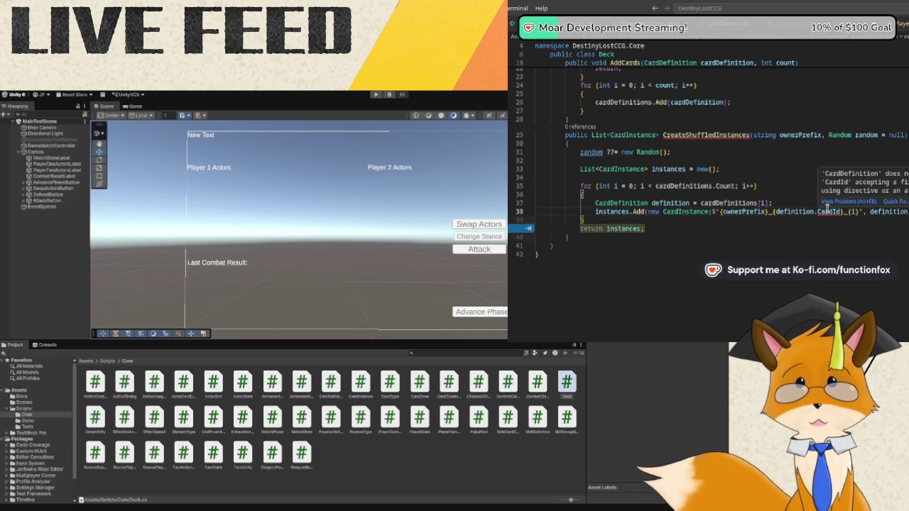
scroll(766, 208, up, 7)
scroll(766, 208, up, 1)
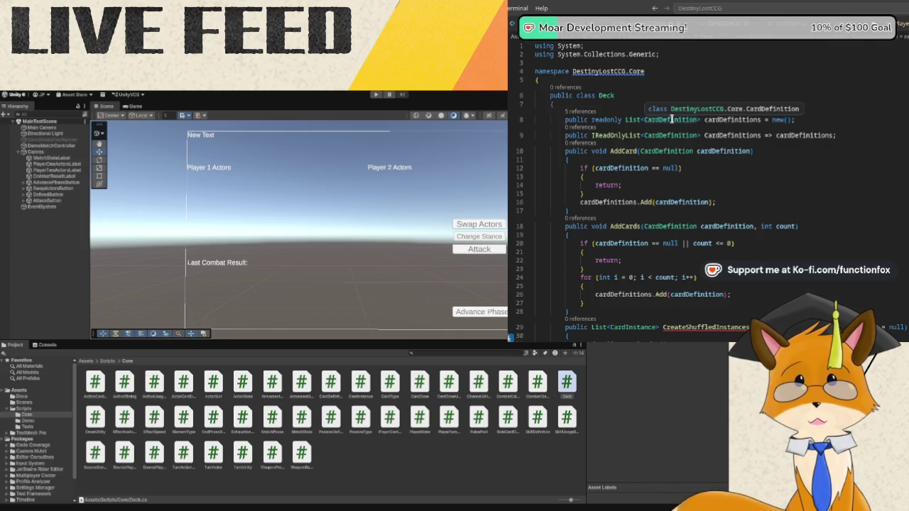
scroll(672, 119, down, 5)
scroll(672, 120, up, 3)
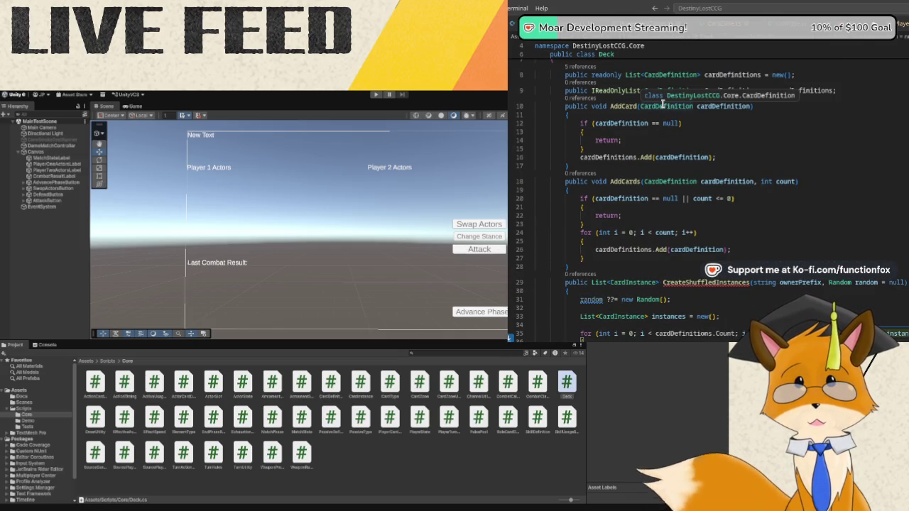
scroll(670, 158, down, 4)
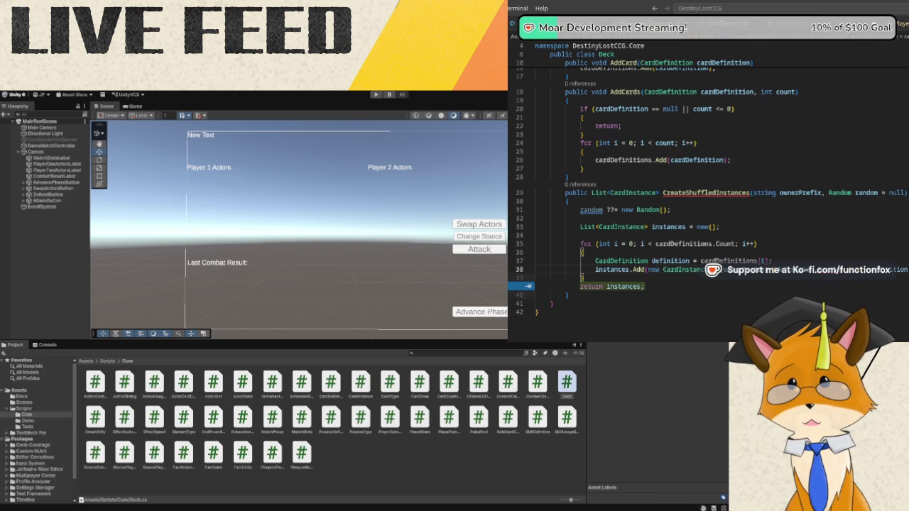
Check CardDefinition's properties and complete the CardInstance line to use definition.Id.
key(ctrl+Tab)
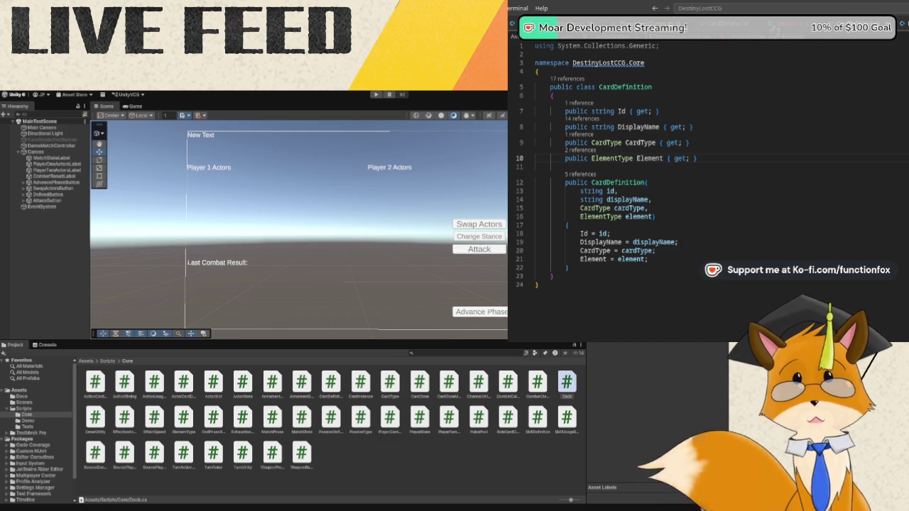
key(ctrl+Tab)
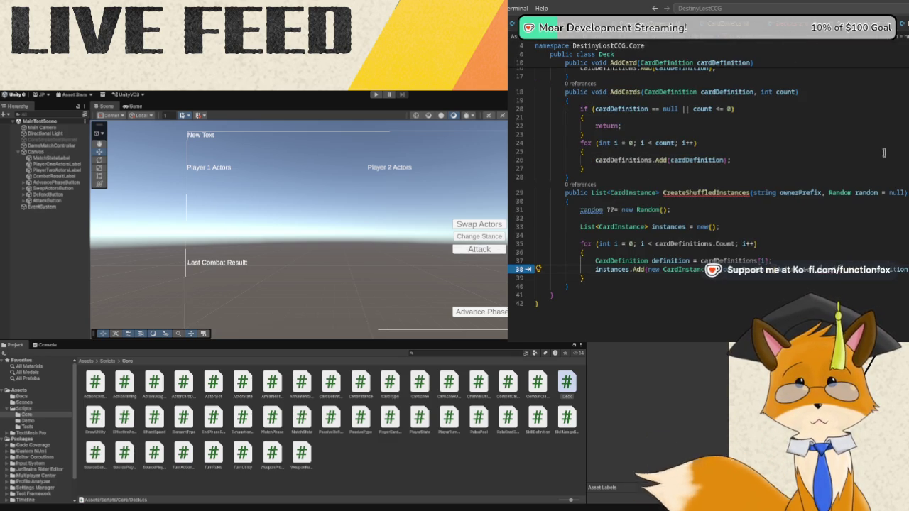
key(Tab)
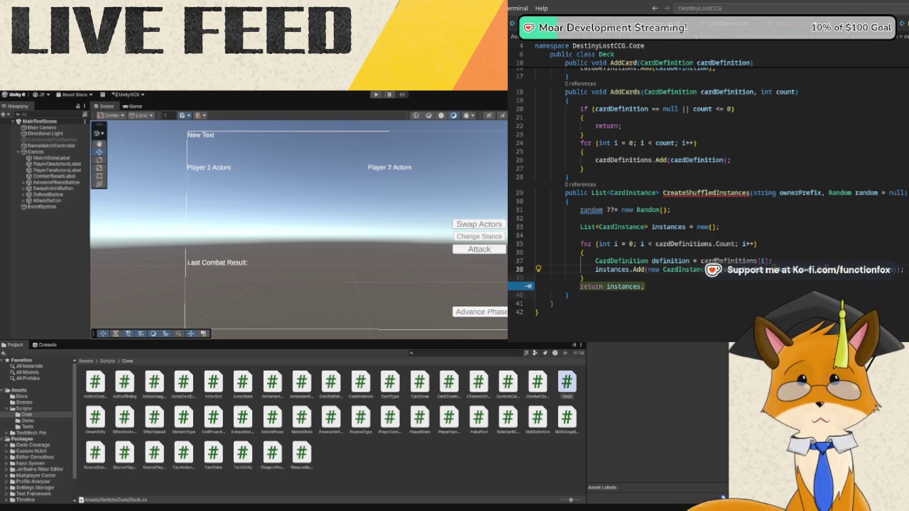
click(583, 278)
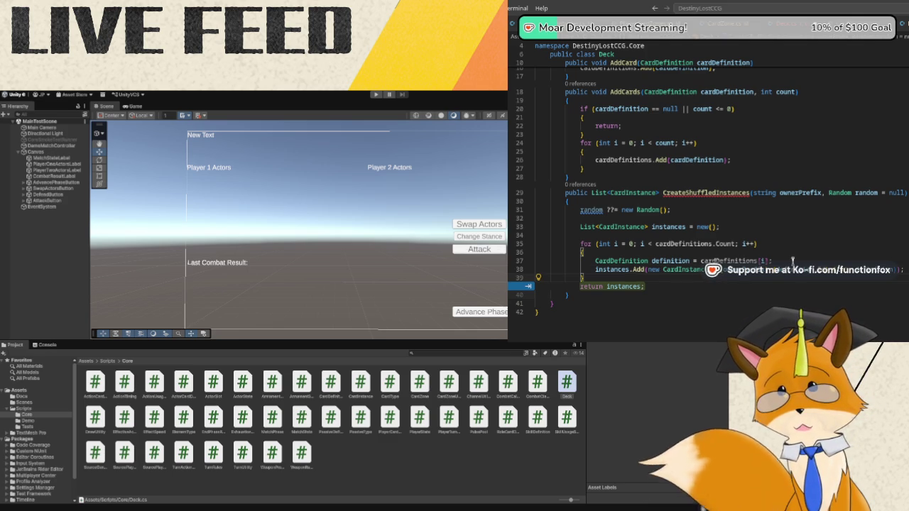
scroll(792, 262, up, 1)
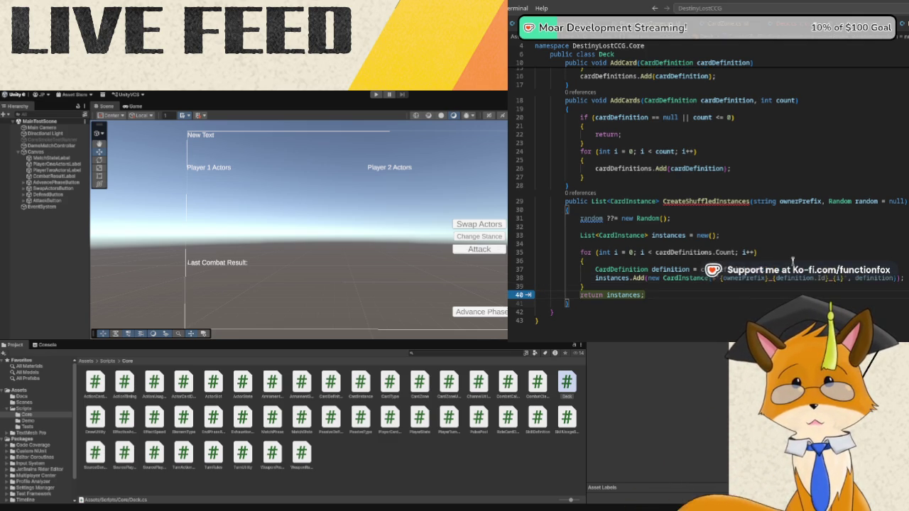
Add a Shuffle(instances, random) call after the loop, keeping the return instances; statement.
key(Return)
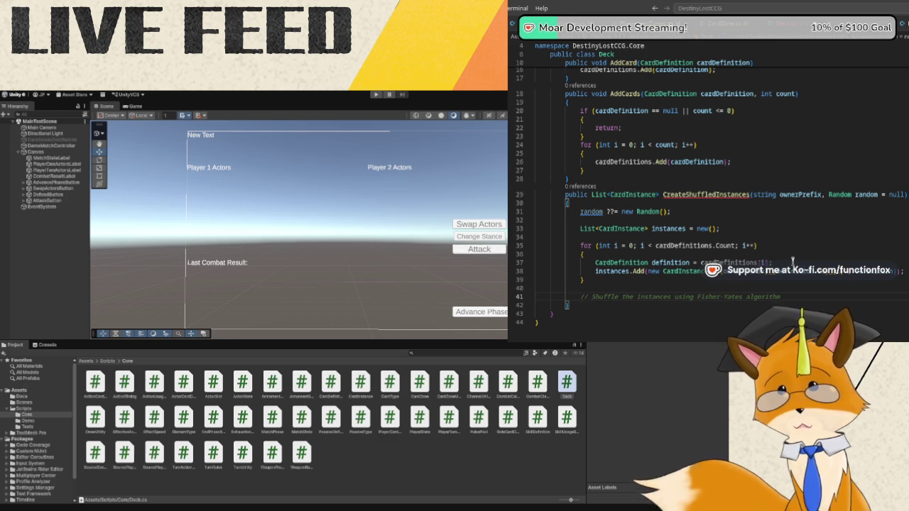
text(Shuffle()
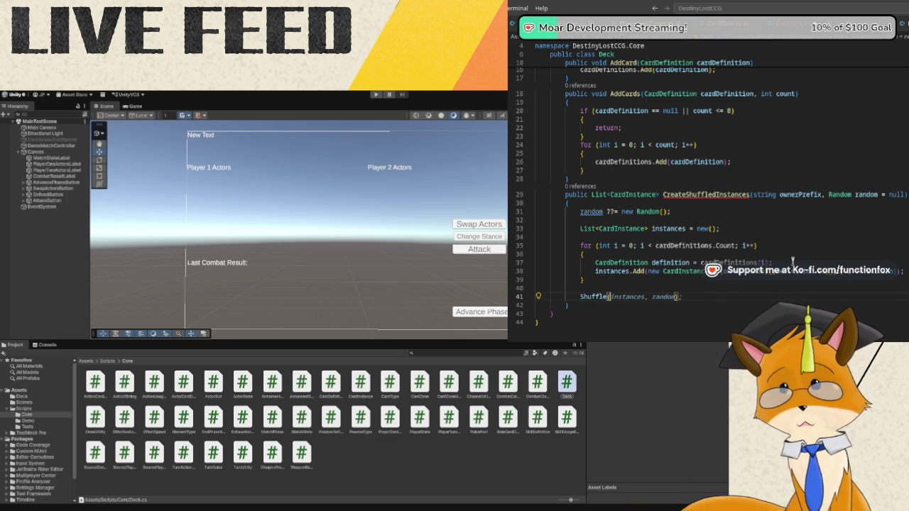
text(instances, )
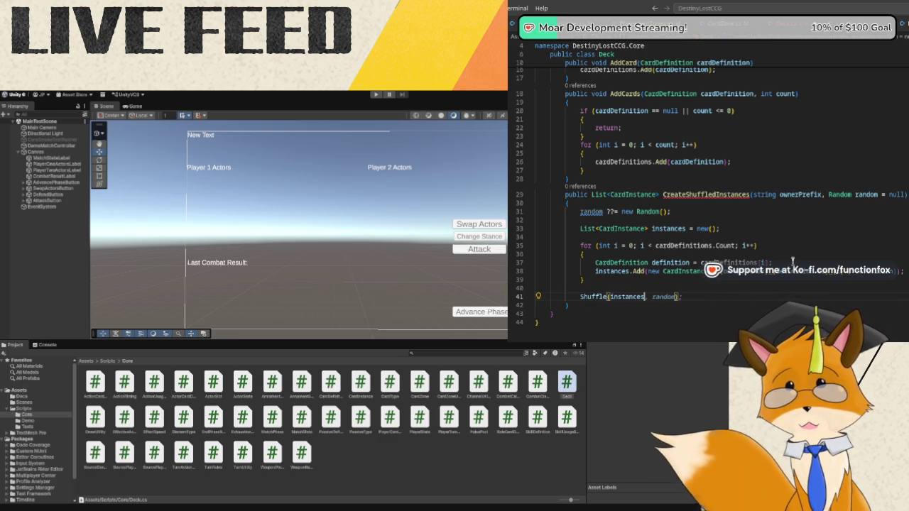
text(random)
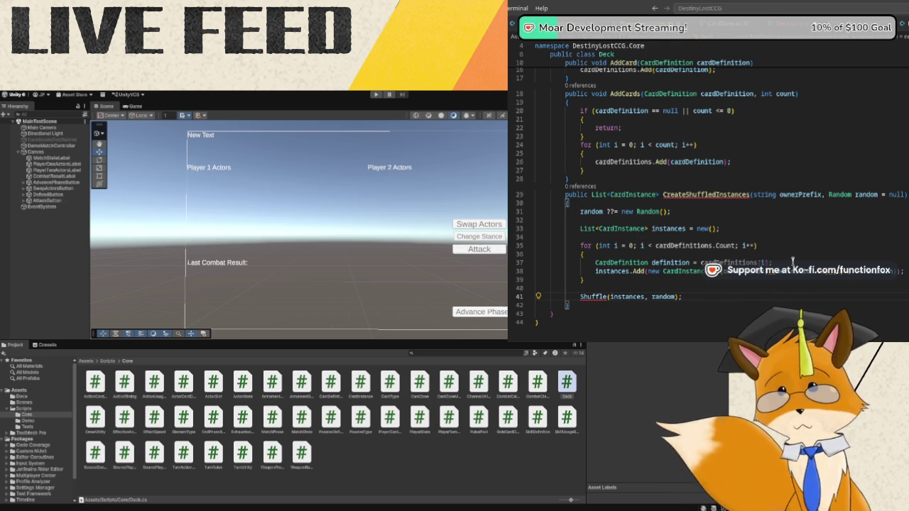
key(Return)
key(Tab)
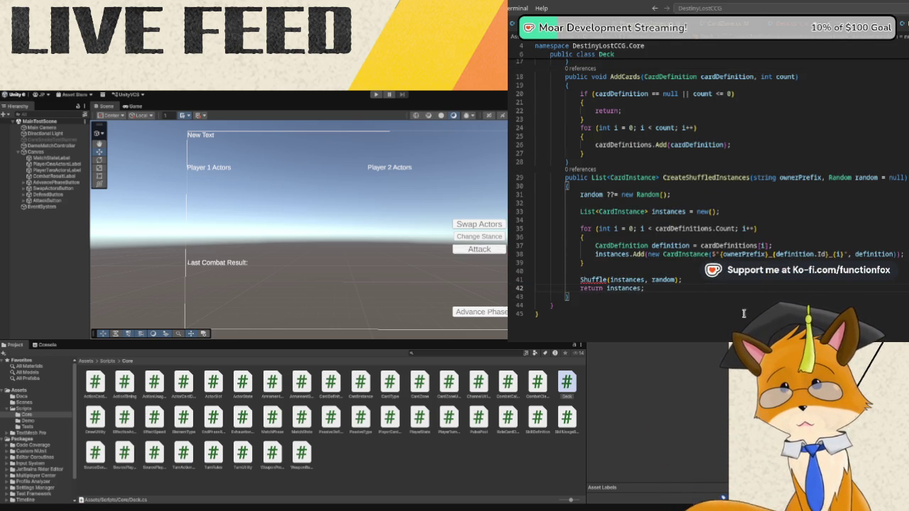
mouse_move(599, 283)
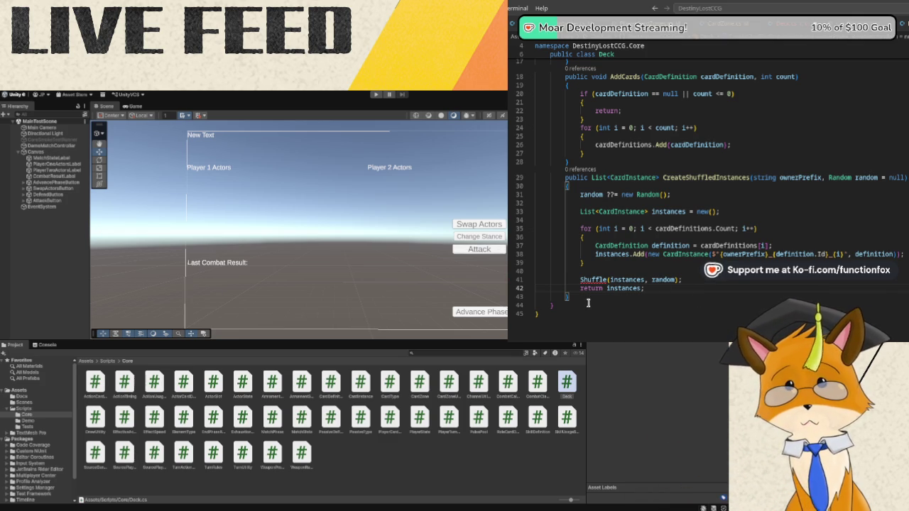
click(590, 300)
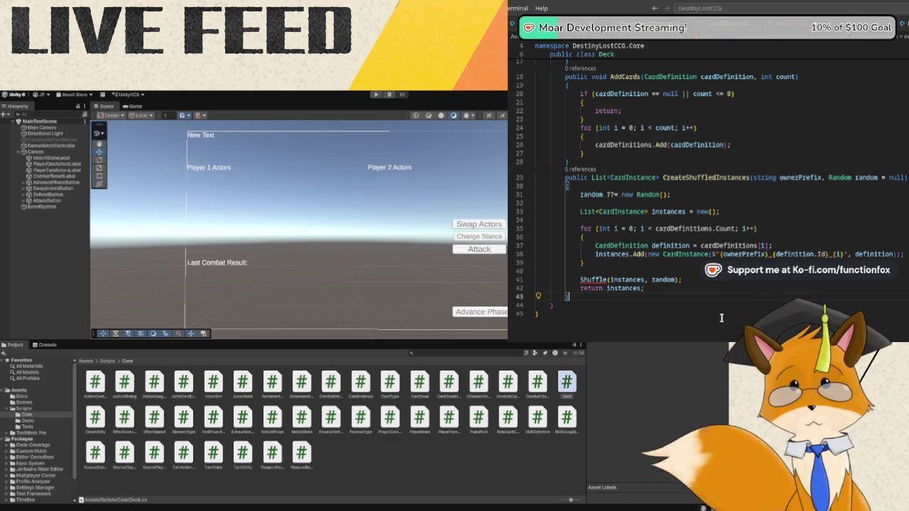
Declare private static void Shuffle(List<CardInstance> cards, Random random) with an opening brace.
key(Return)
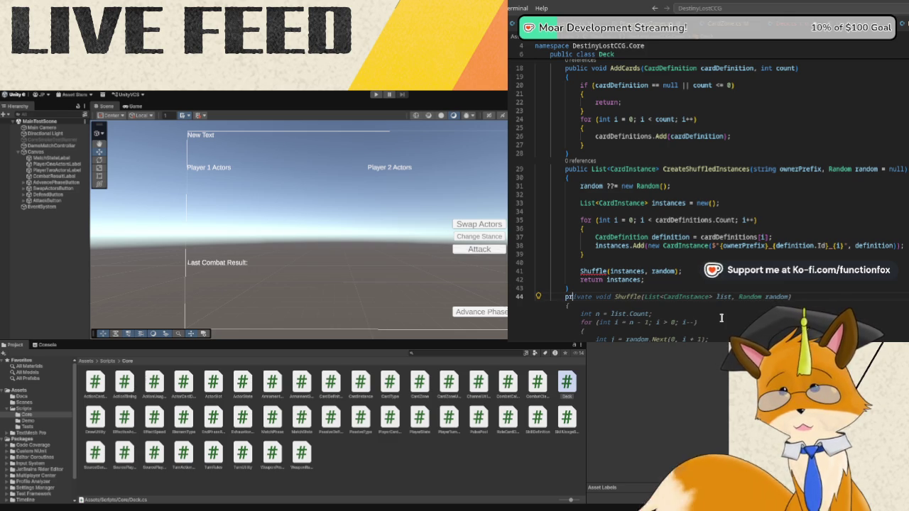
text(ivate )
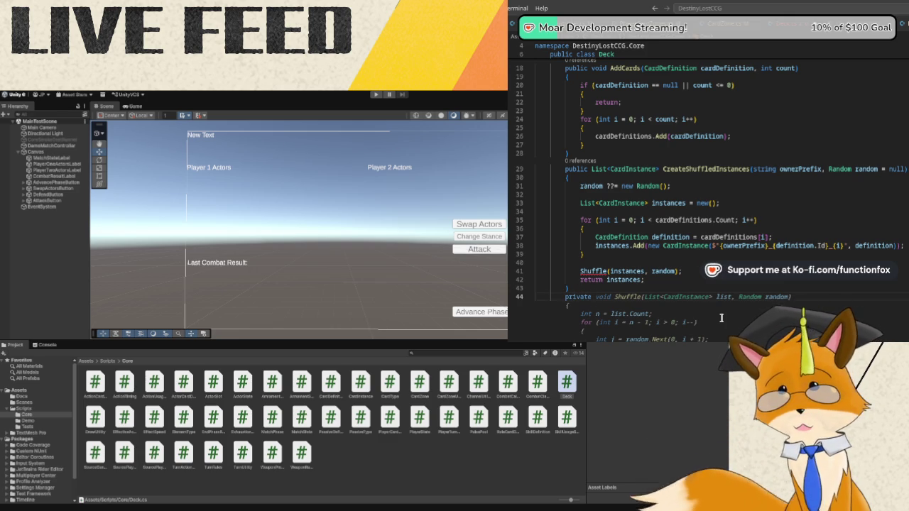
text(static void )
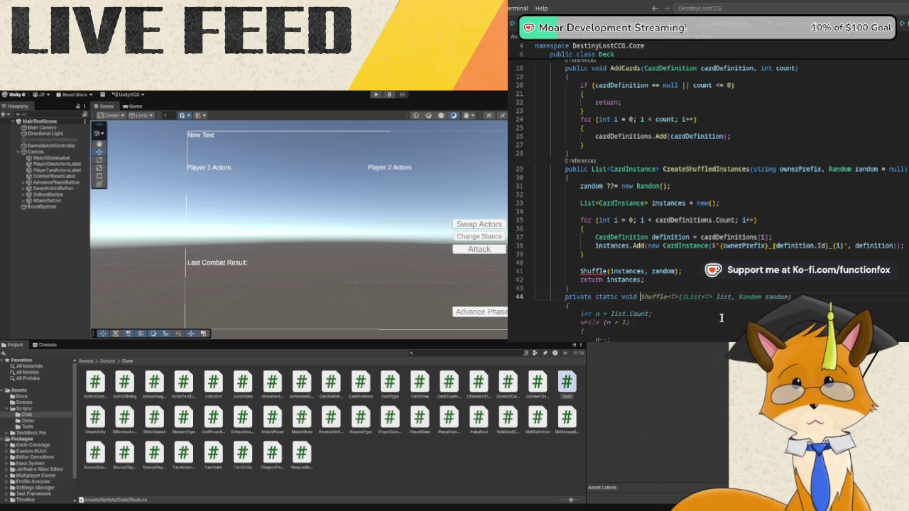
text(Shuffle)
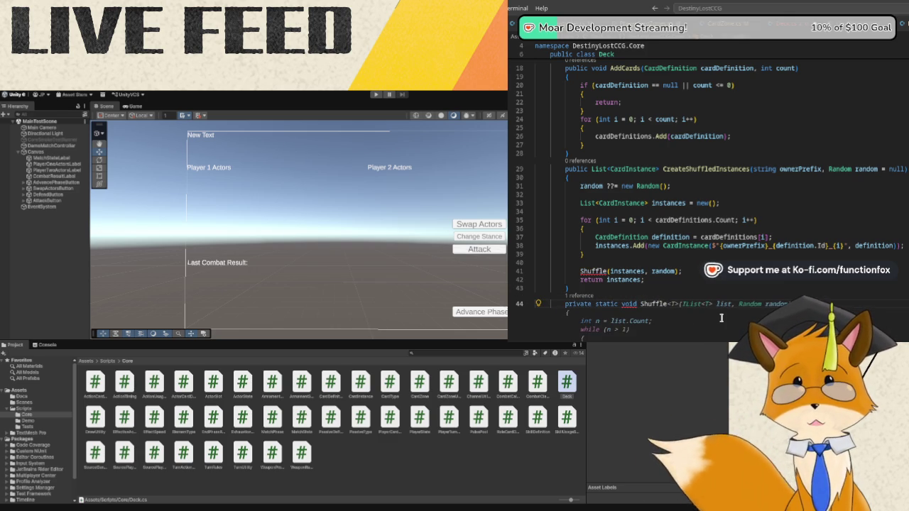
text((L)
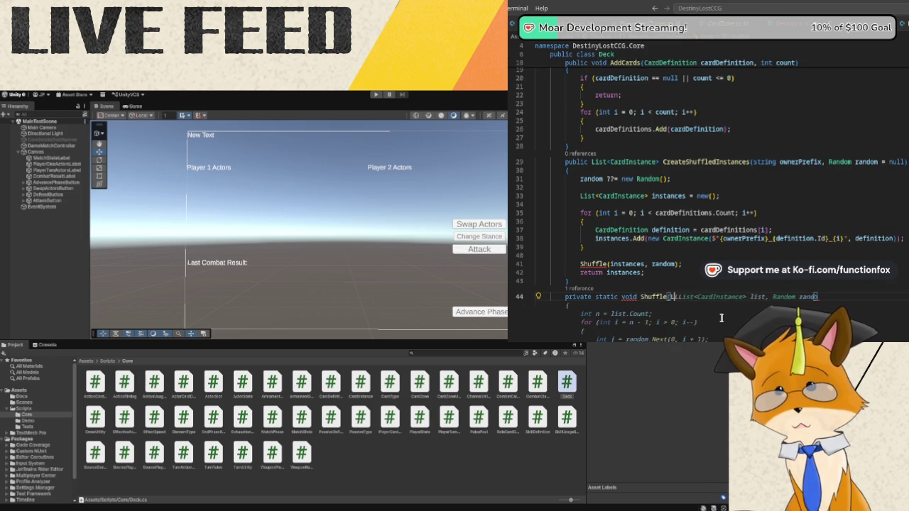
text(ist<CardInstance)
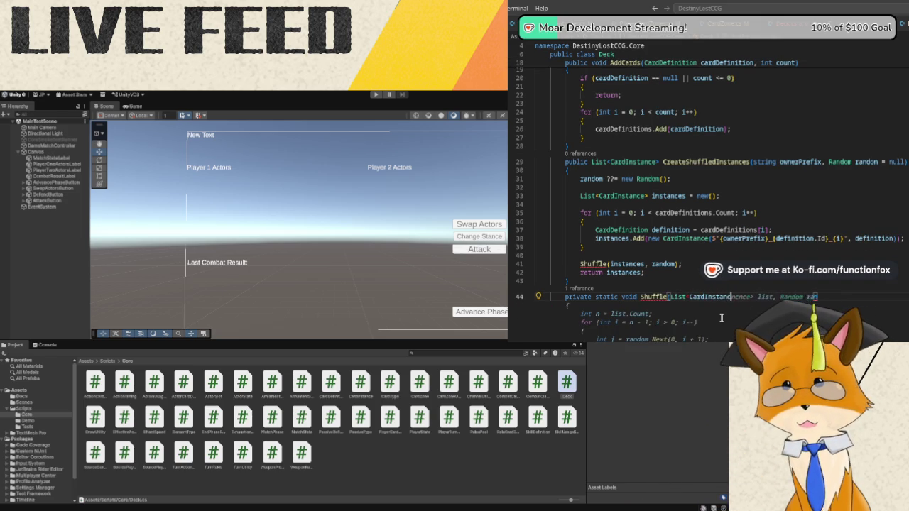
text(> cards)
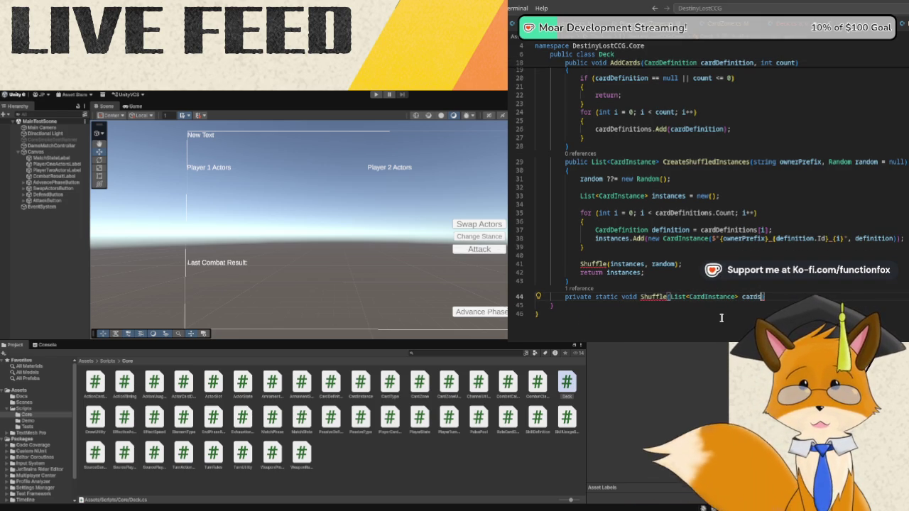
text(, R)
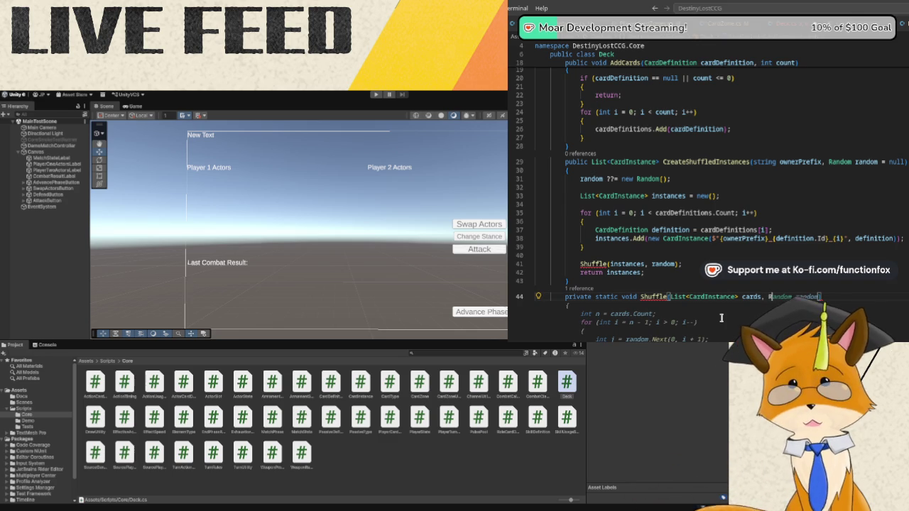
text(andom random)
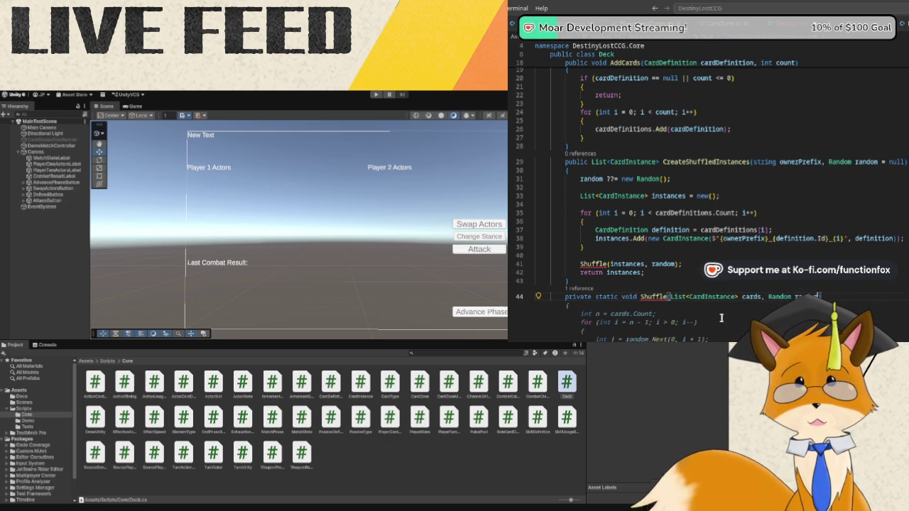
scroll(721, 317, down, 3)
key(Return)
text({)
key(Return)
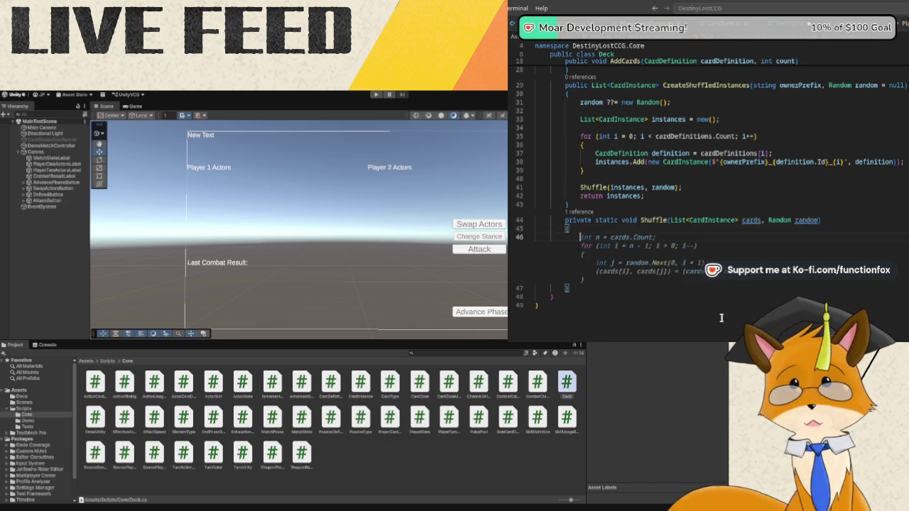
Write a for loop counting i down from cards.Count - 1 while i > 0.
text(for (int i = cards)
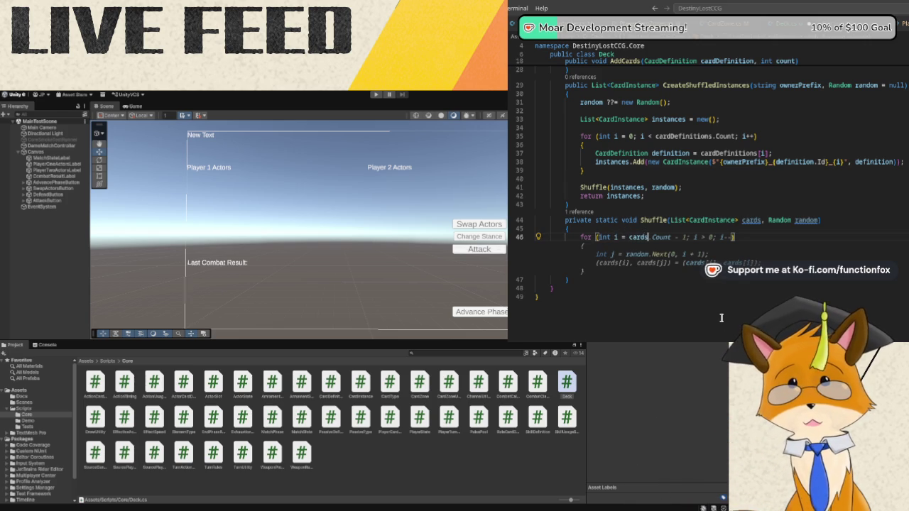
text(.Count)
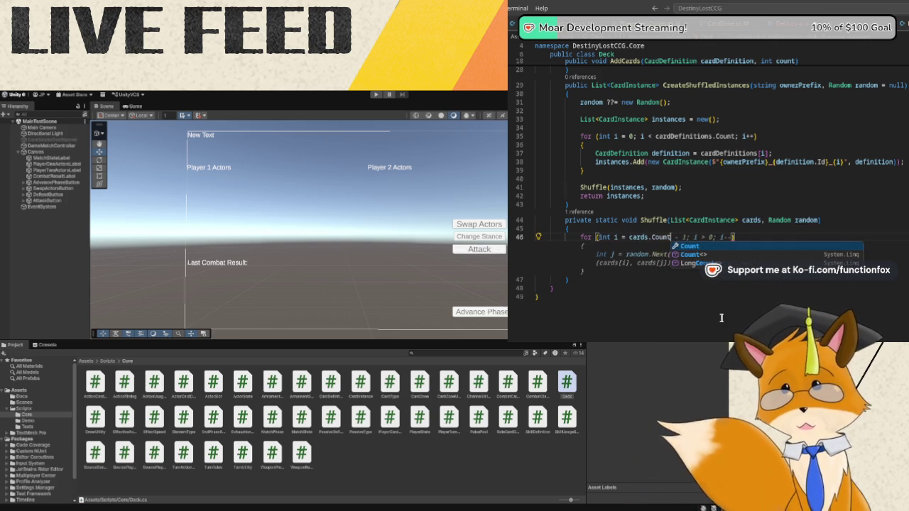
text( - 1; i)
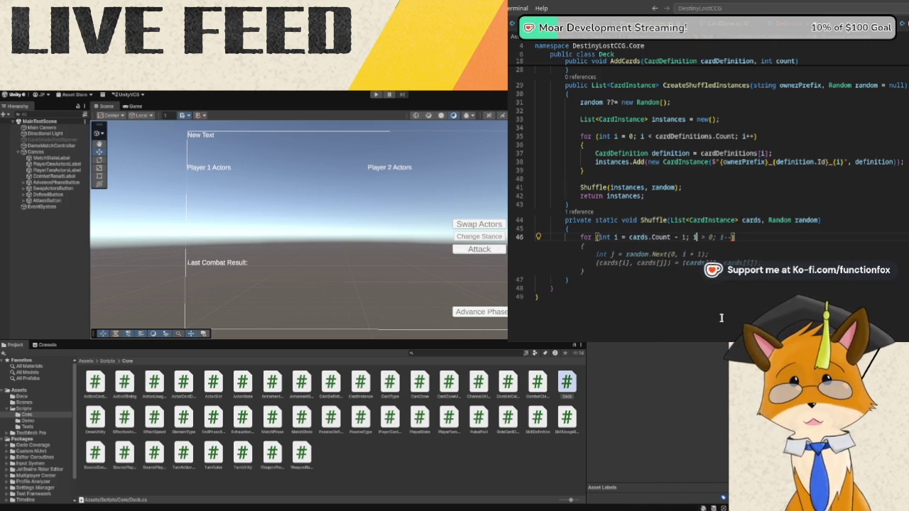
text( > 0)
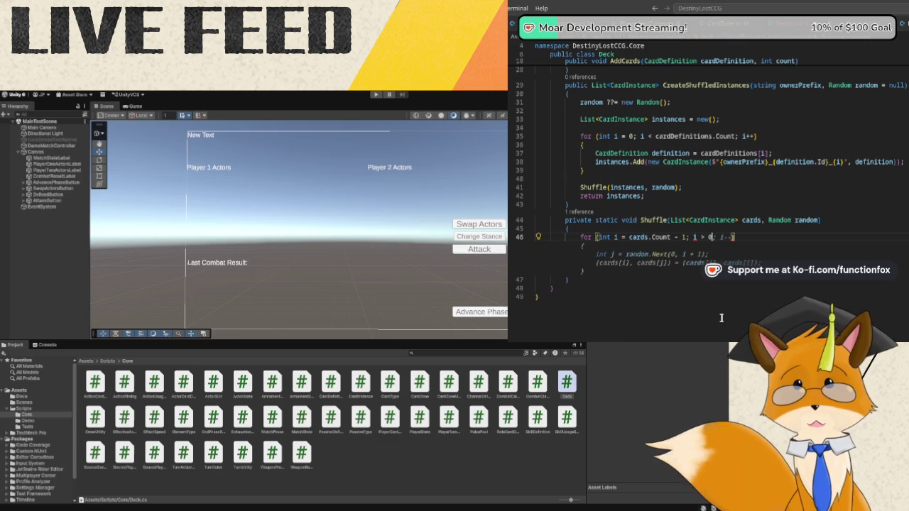
text(; i--)
key(Return)
text({)
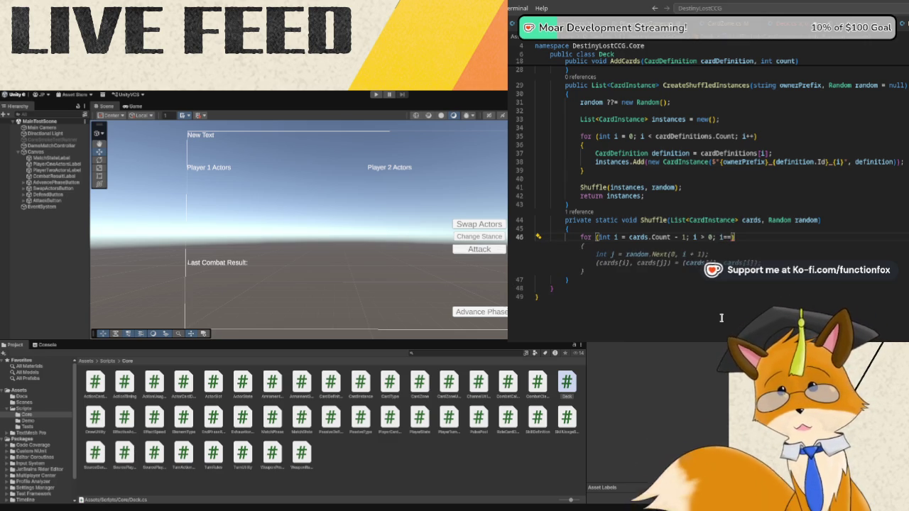
key(Return)
text(int)
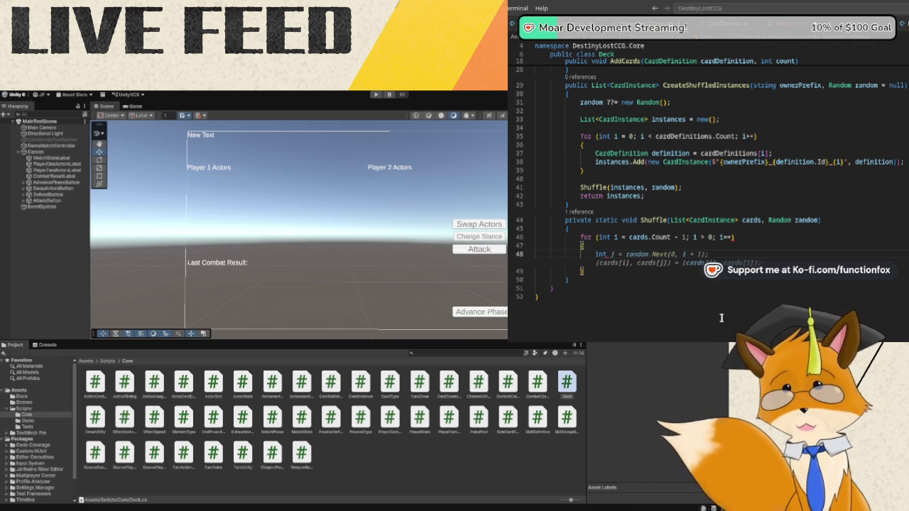
Set swapIndex = random.Next(i + 1) and tuple-swap cards[i] with cards[swapIndex].
text(swa)
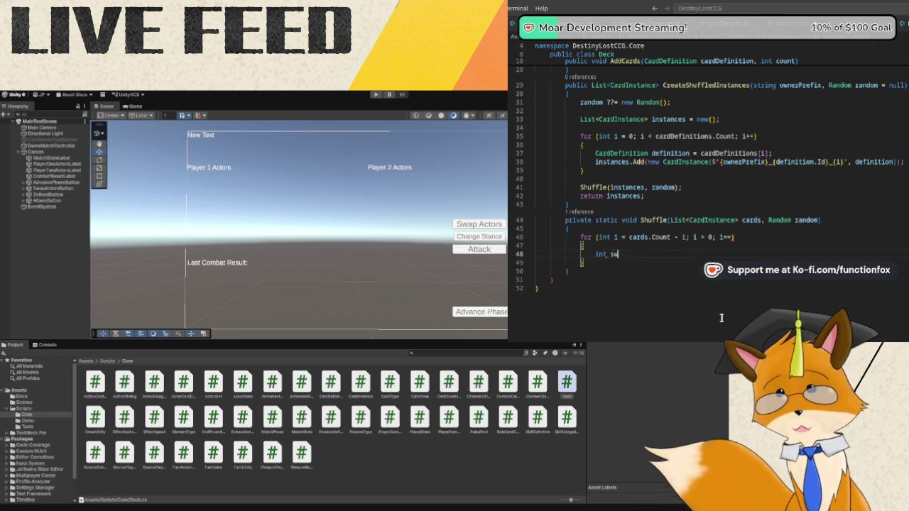
text(pIndex)
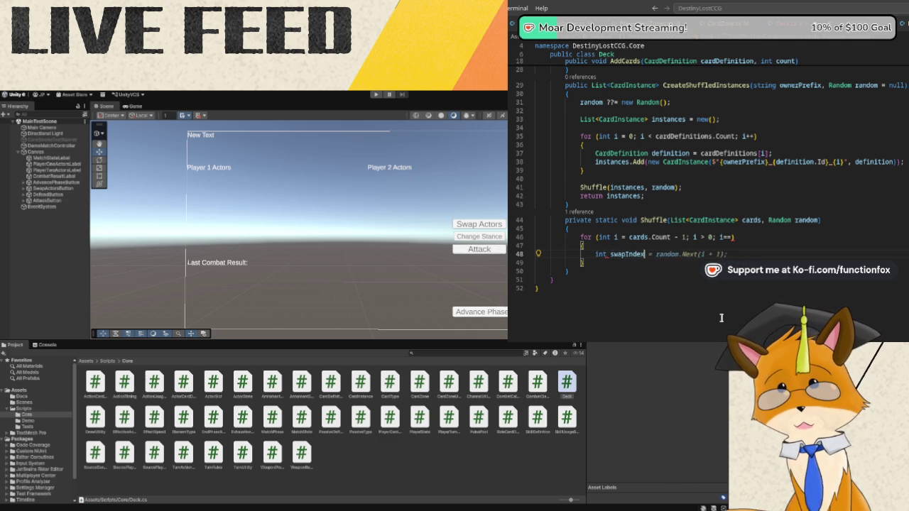
text( = random.)
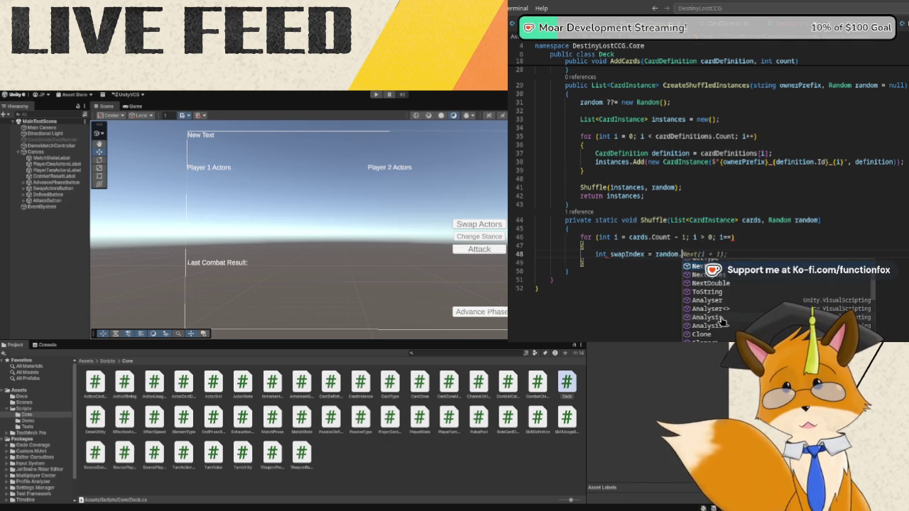
text(Next(i + 1)
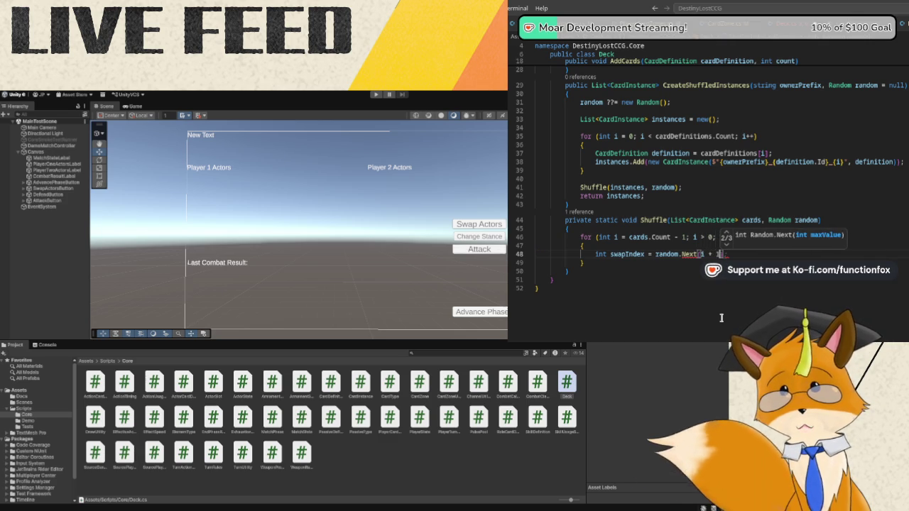
text())
key(Return)
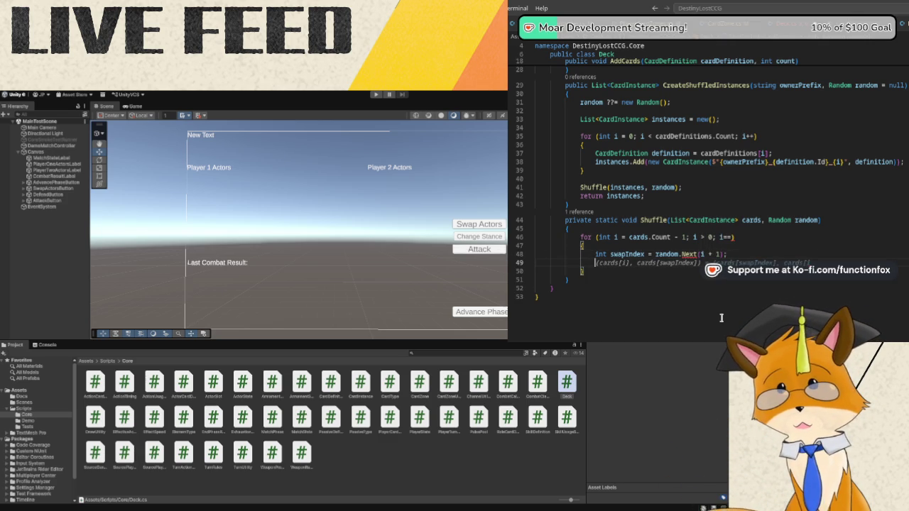
text(()
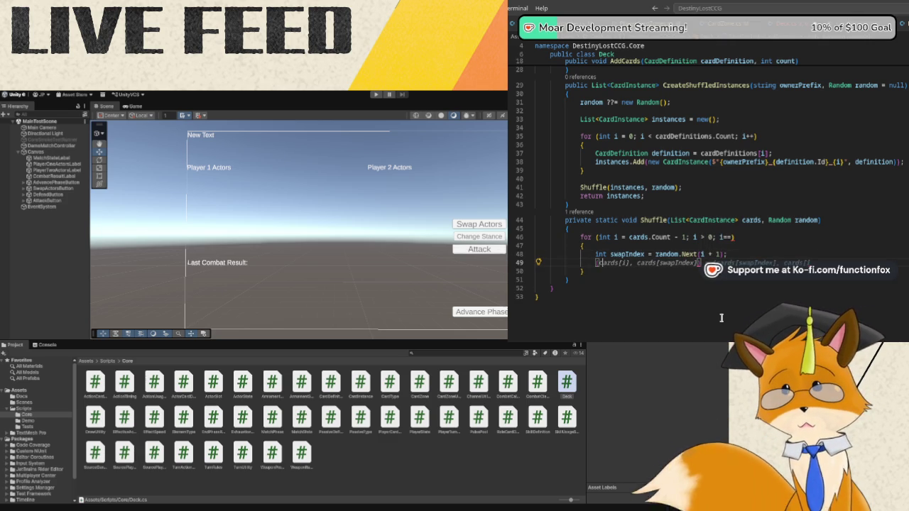
text(cards[i], cards)
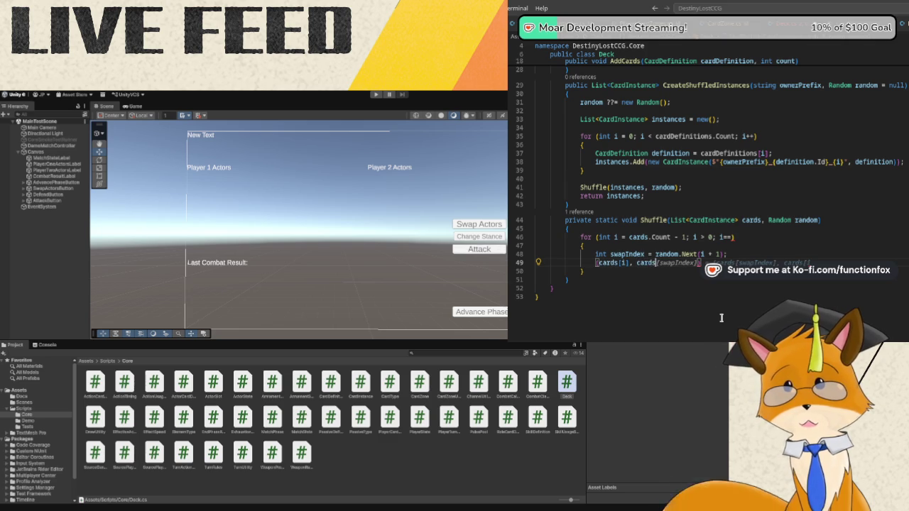
text([swapIndex]))
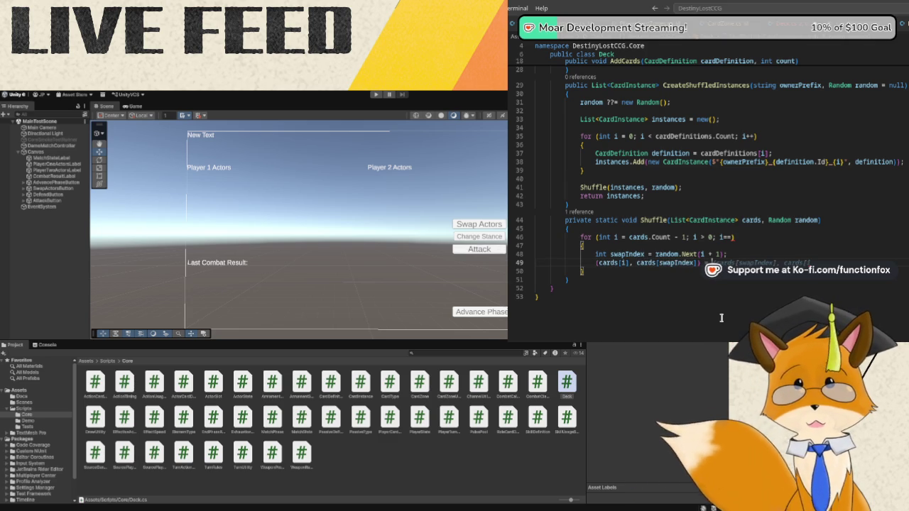
text( =)
text(cards)
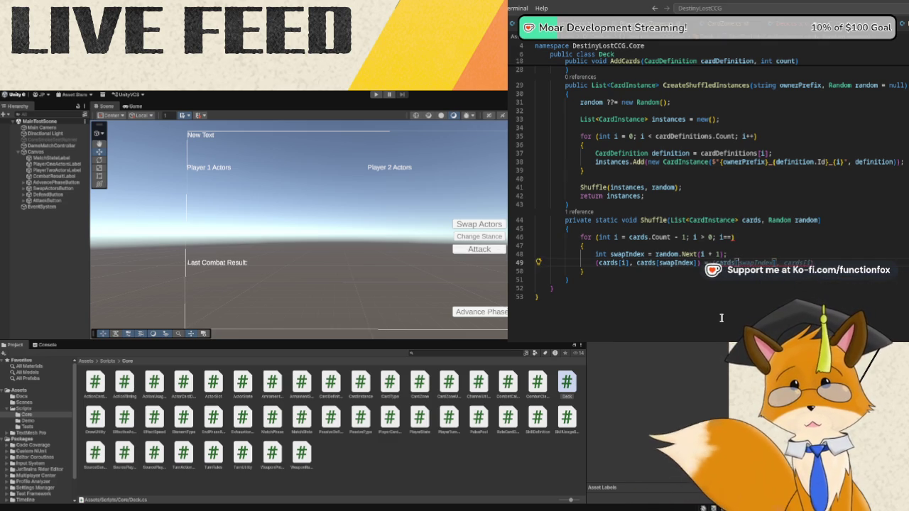
text([)
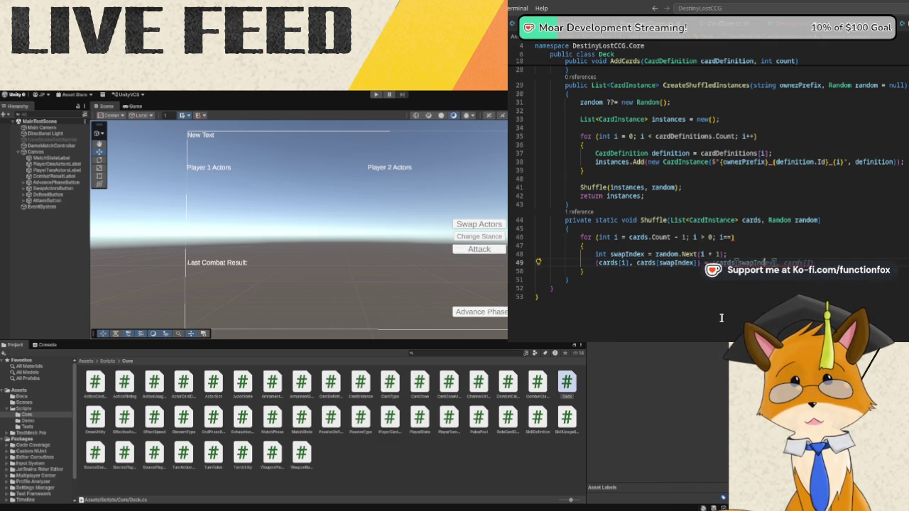
text(],)
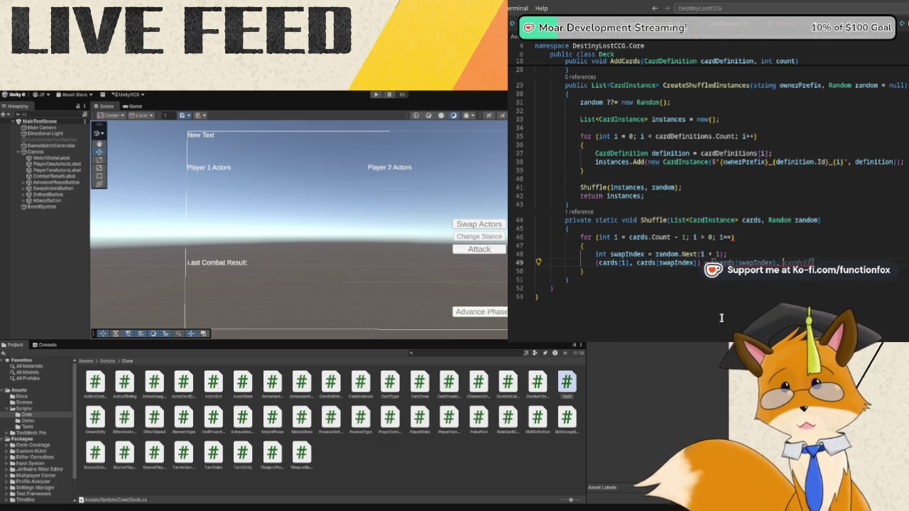
text(cards[i)
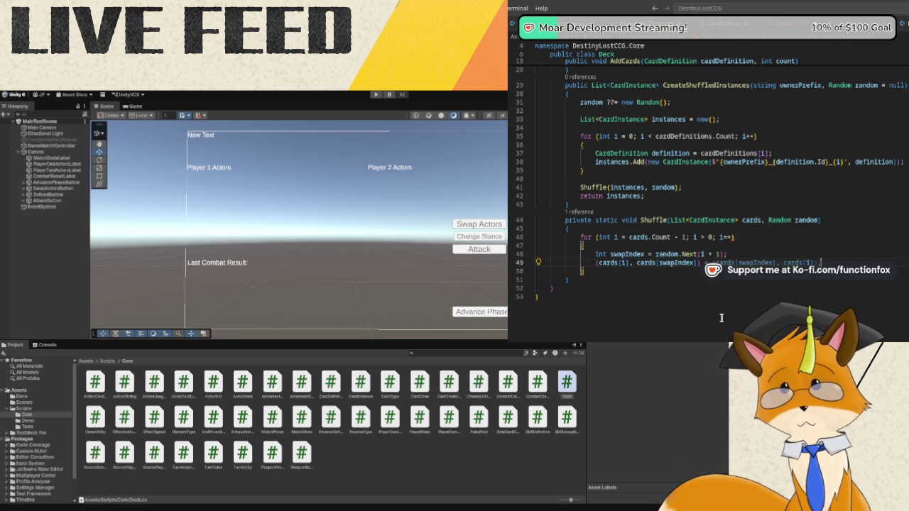
text(])
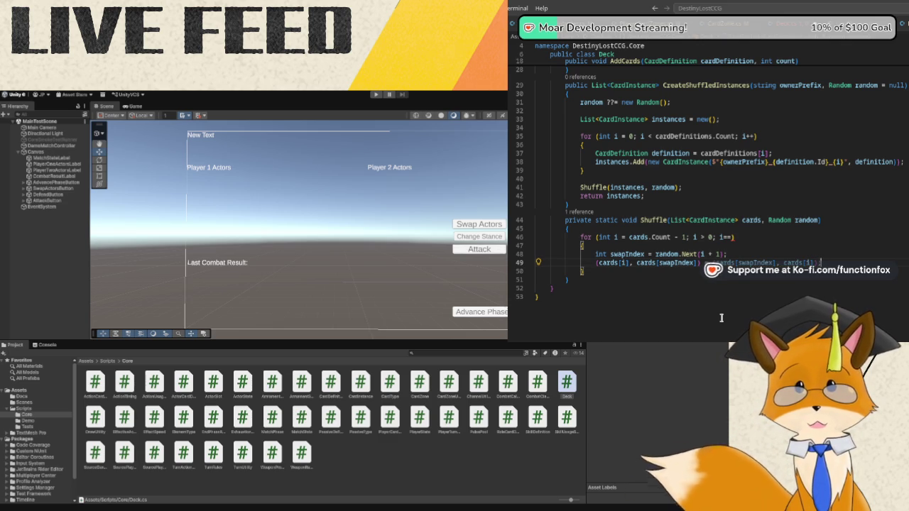
text())
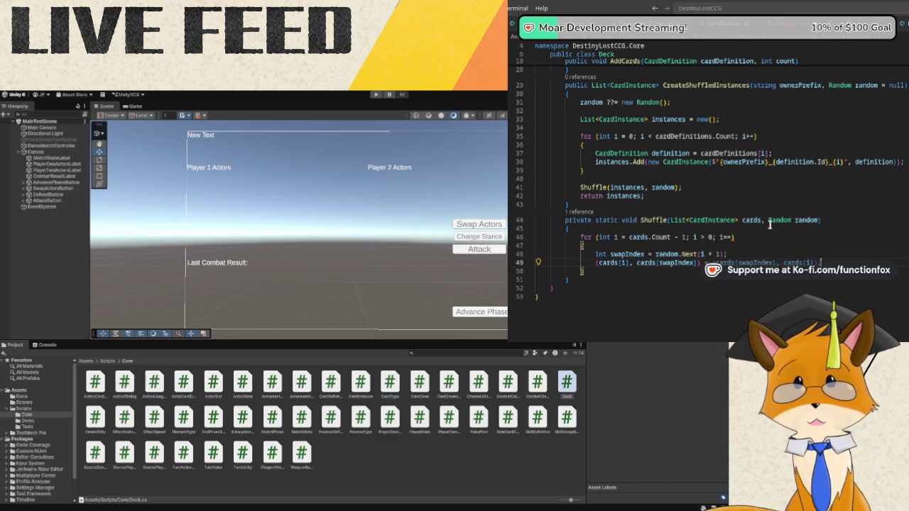
click(735, 238)
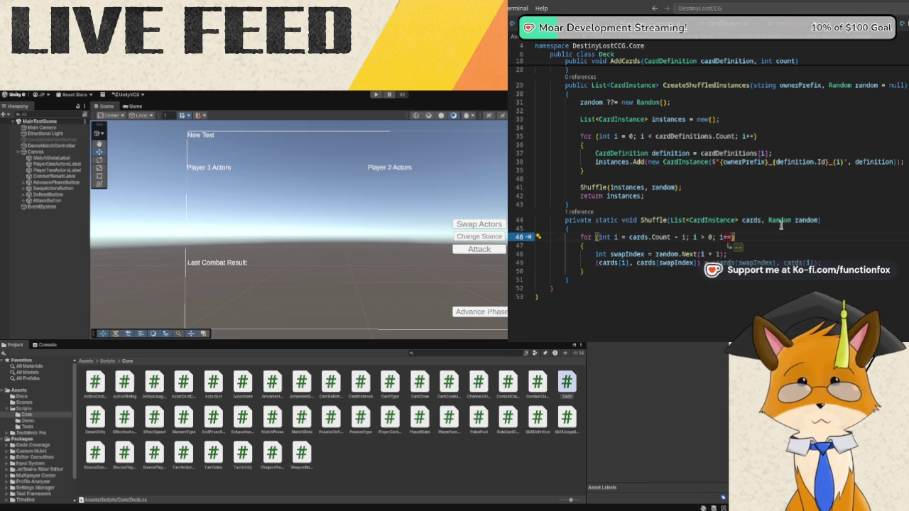
Fix the loop decrement to i--, then check Unity and return to Rider.
text(-)
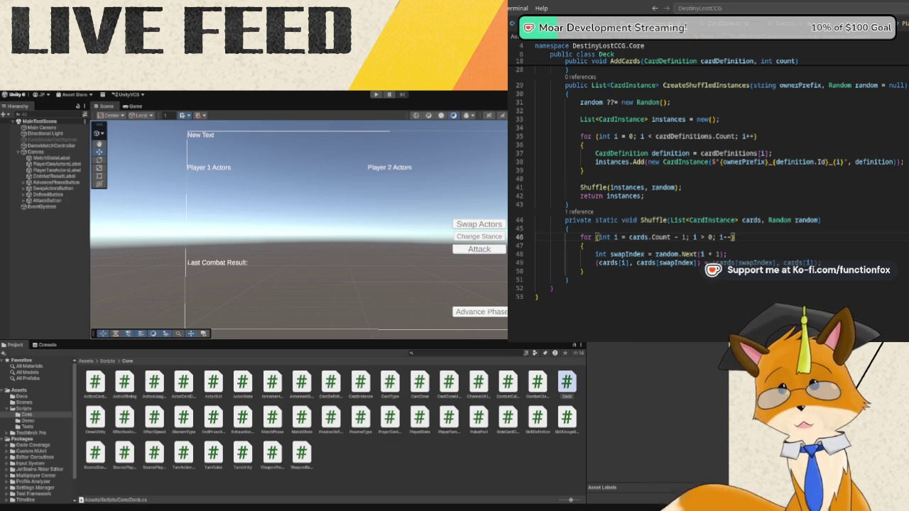
key(alt+Tab)
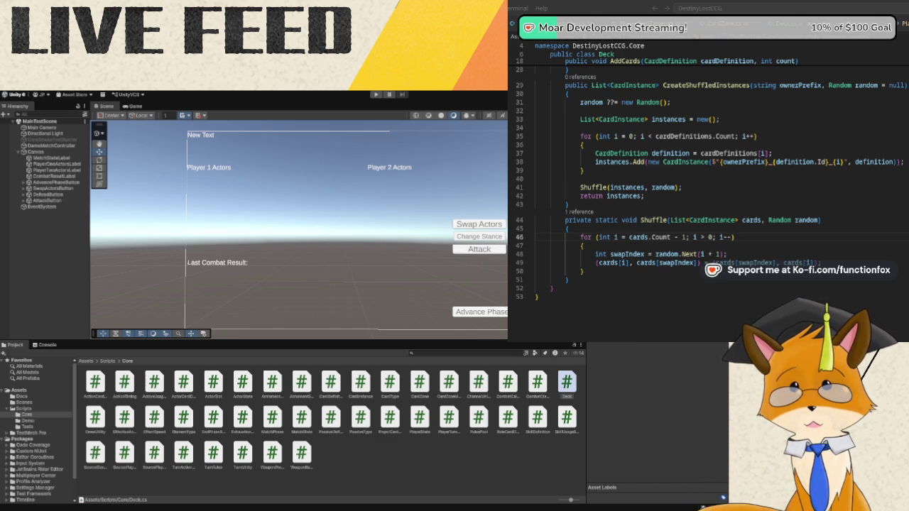
key(alt+Tab)
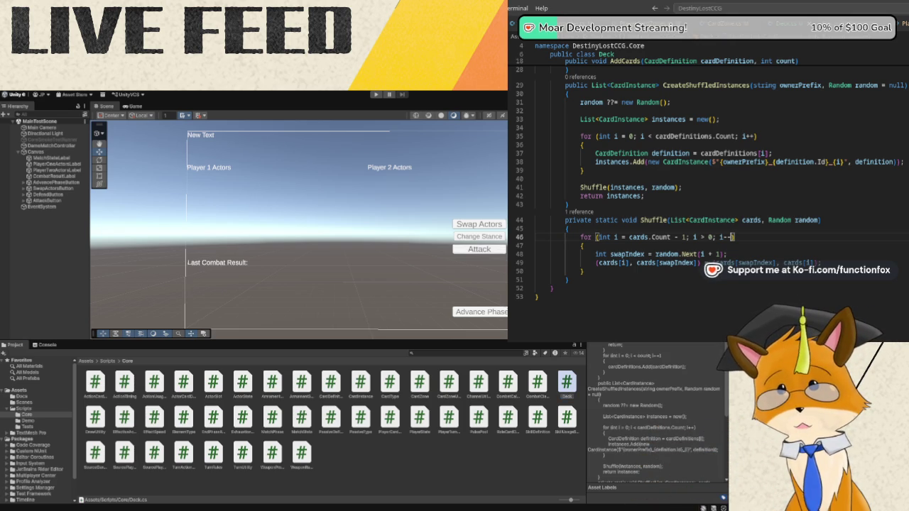
key(alt+Tab)
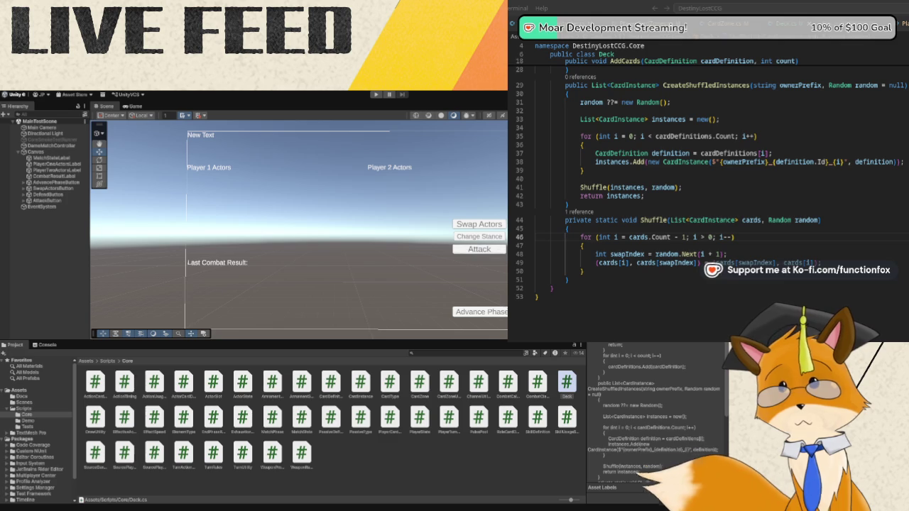
scroll(799, 221, up, 9)
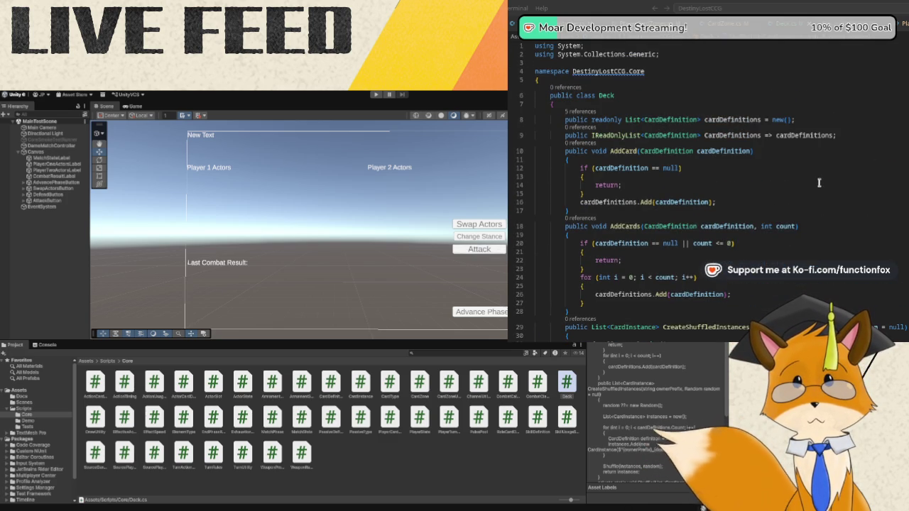
scroll(819, 183, down, 5)
scroll(819, 183, up, 5)
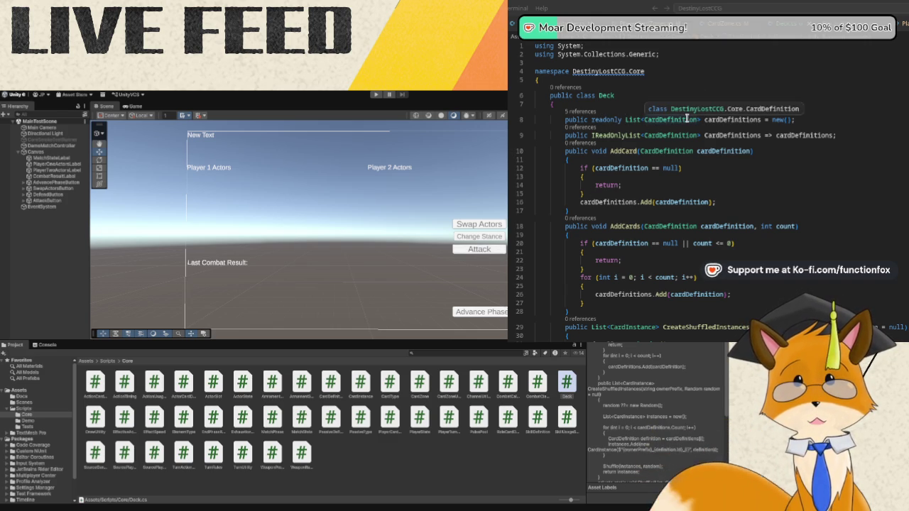
ctrl+click(687, 119)
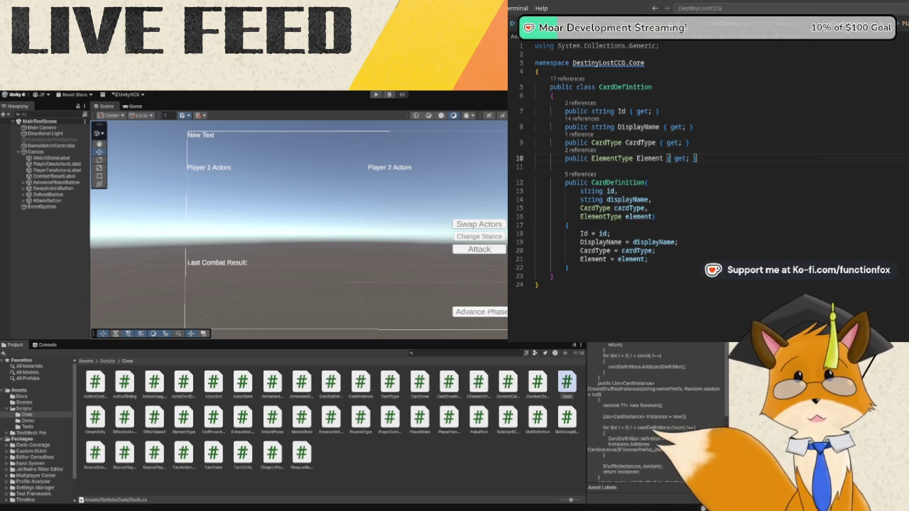
click(788, 22)
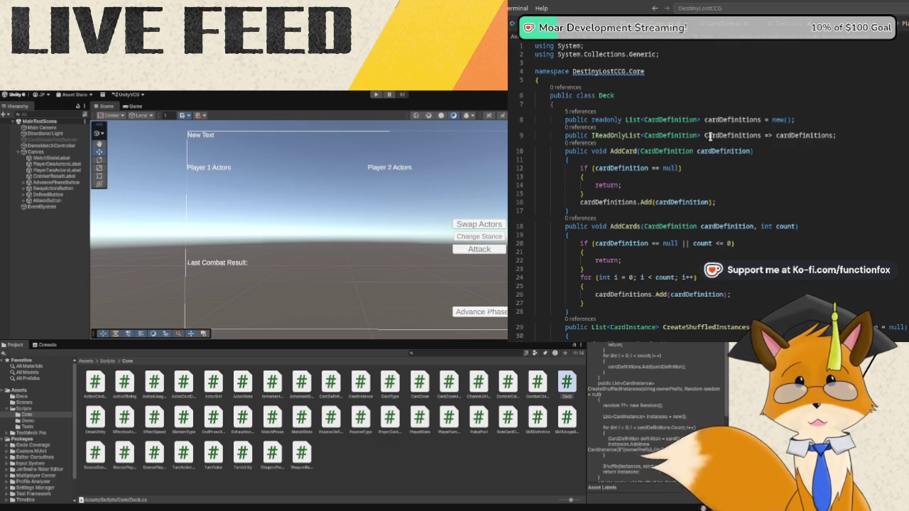
scroll(746, 140, down, 2)
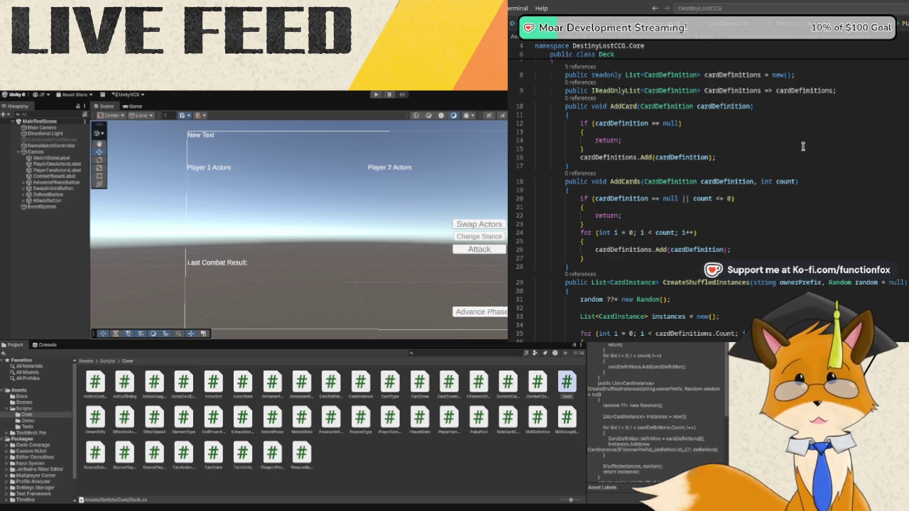
scroll(804, 145, down, 2)
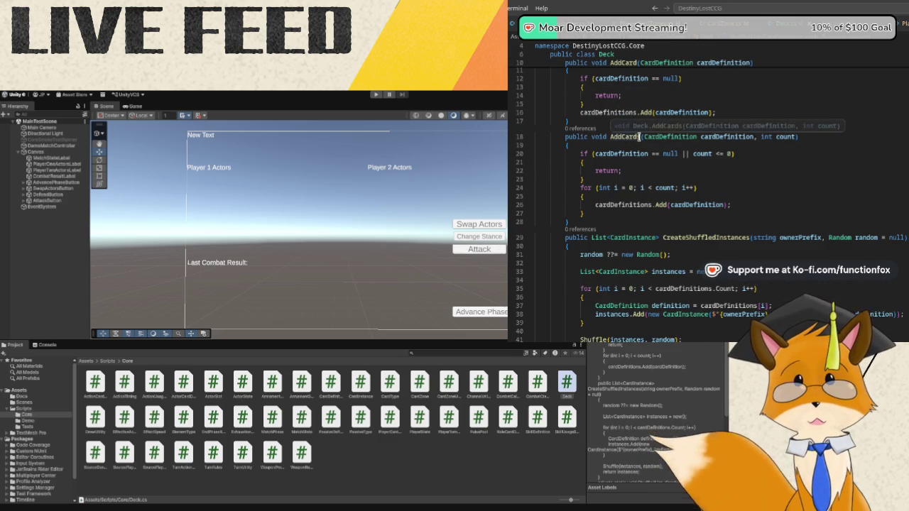
scroll(767, 192, up, 1)
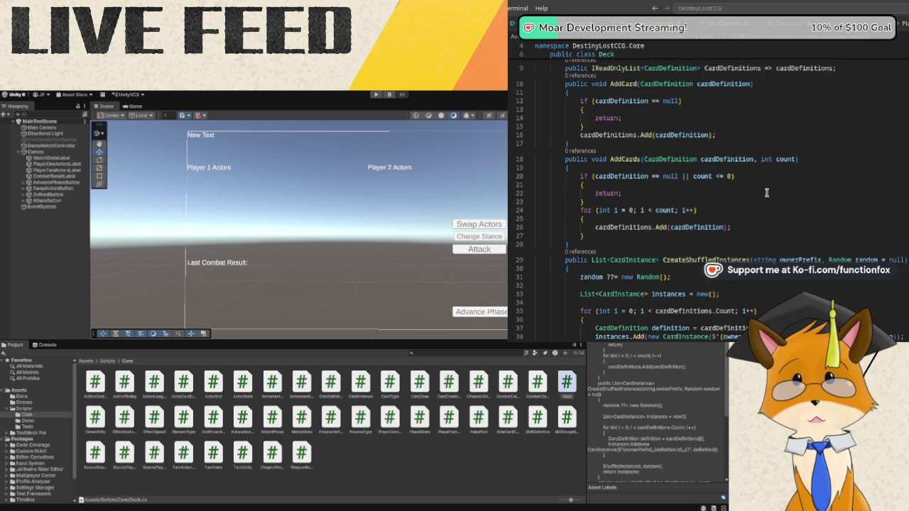
scroll(767, 192, down, 3)
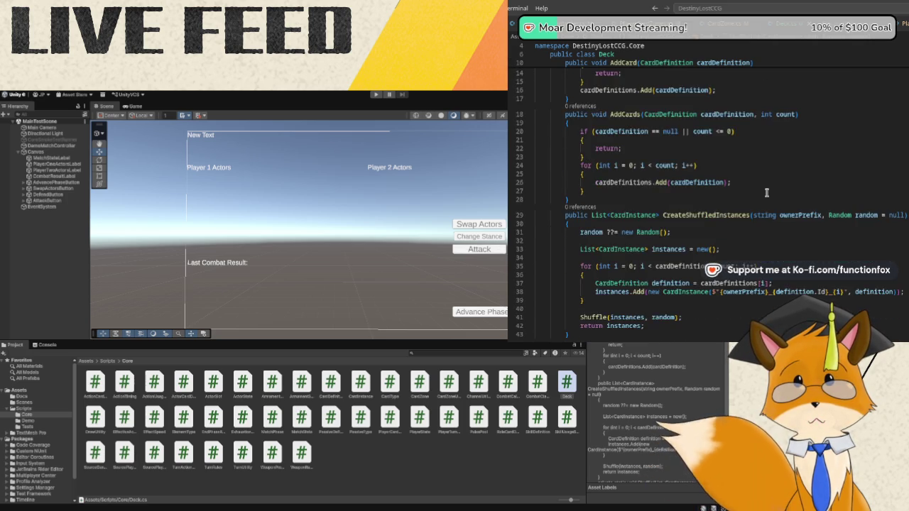
scroll(768, 193, down, 1)
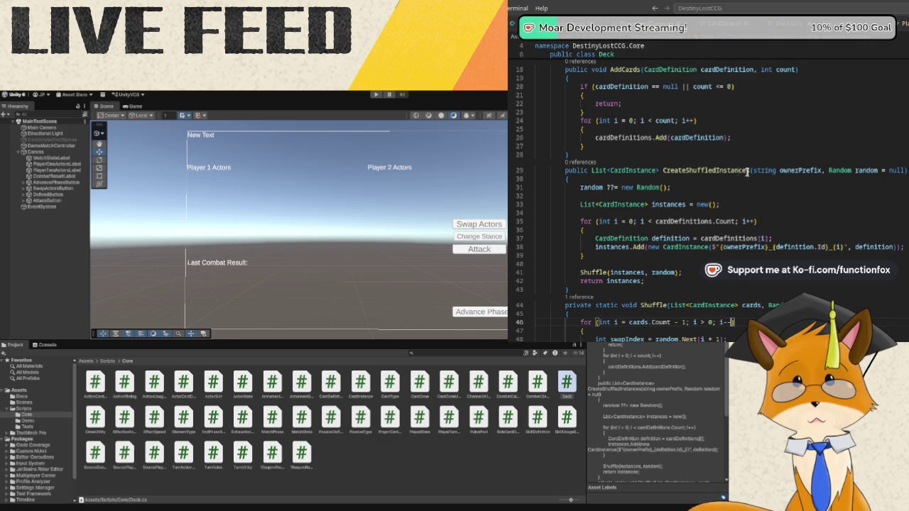
scroll(685, 266, down, 3)
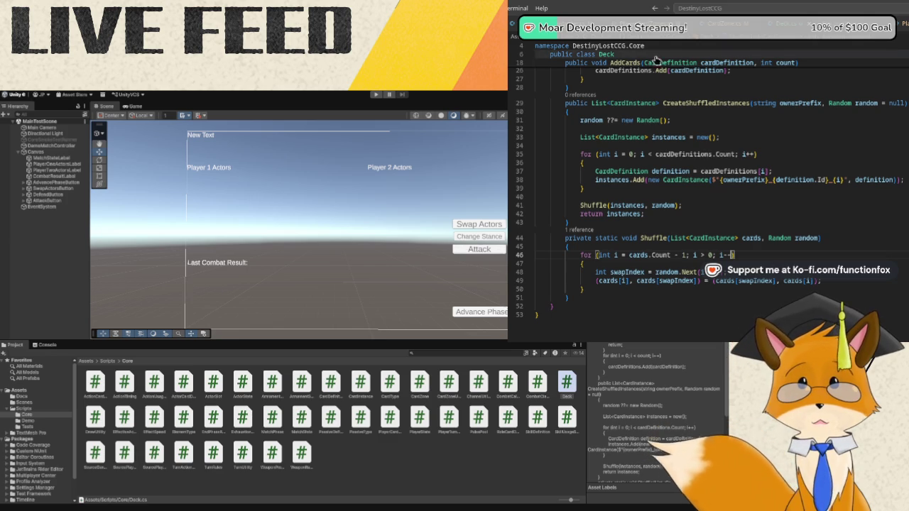
In DemoMatchController.cs, add a blank line right after the Start() coroutine's closing brace.
key(ctrl+Tab)
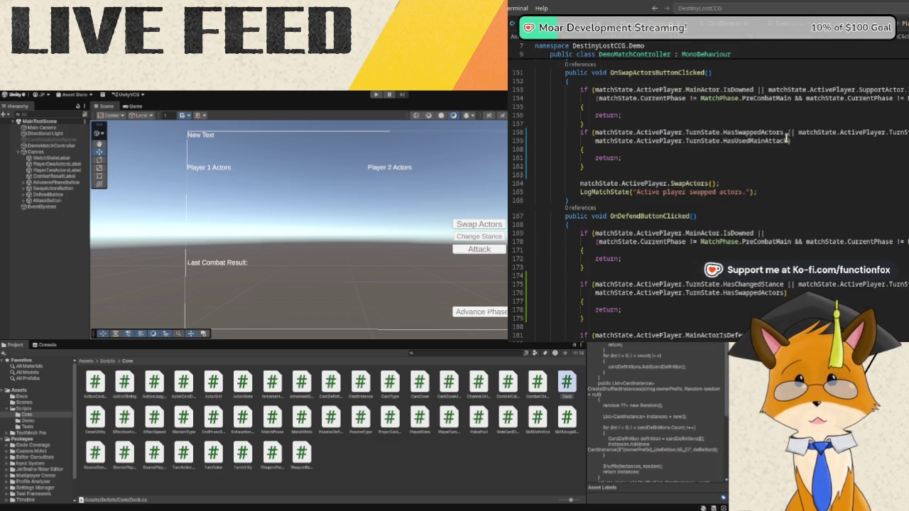
scroll(787, 135, up, 9)
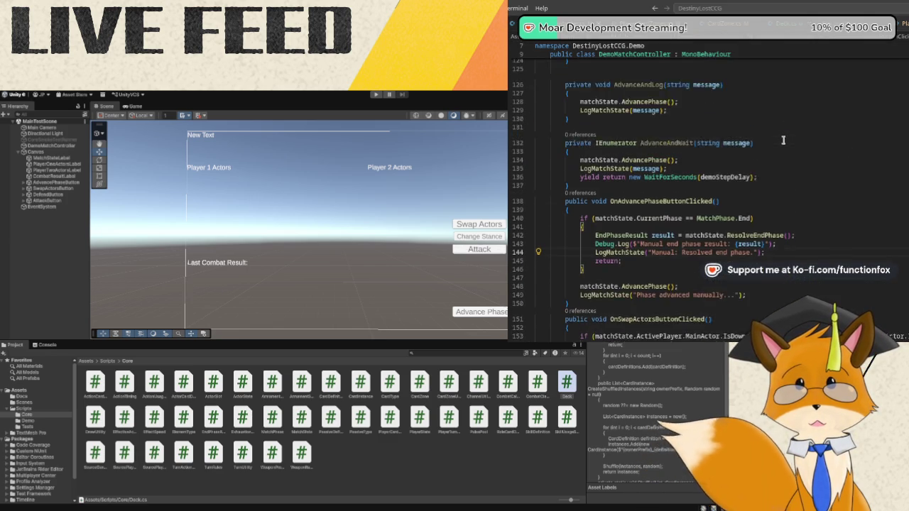
scroll(784, 139, up, 3)
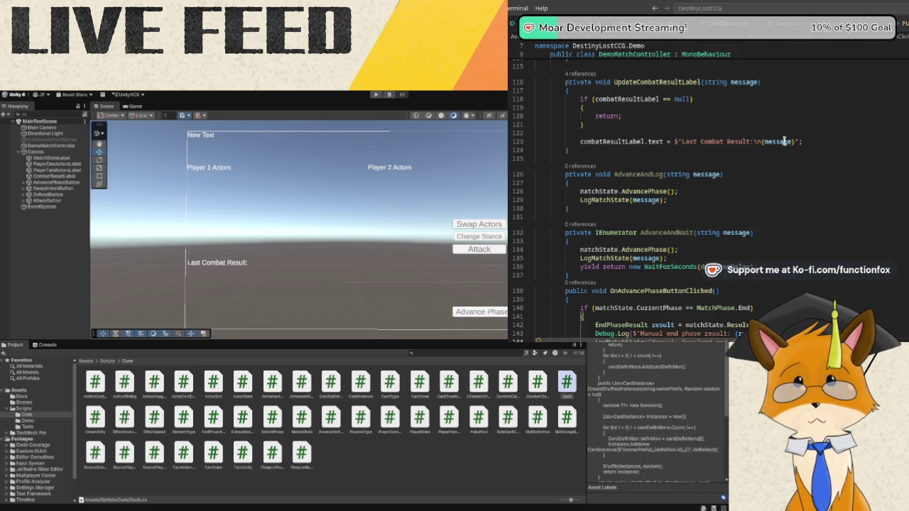
scroll(816, 164, up, 1)
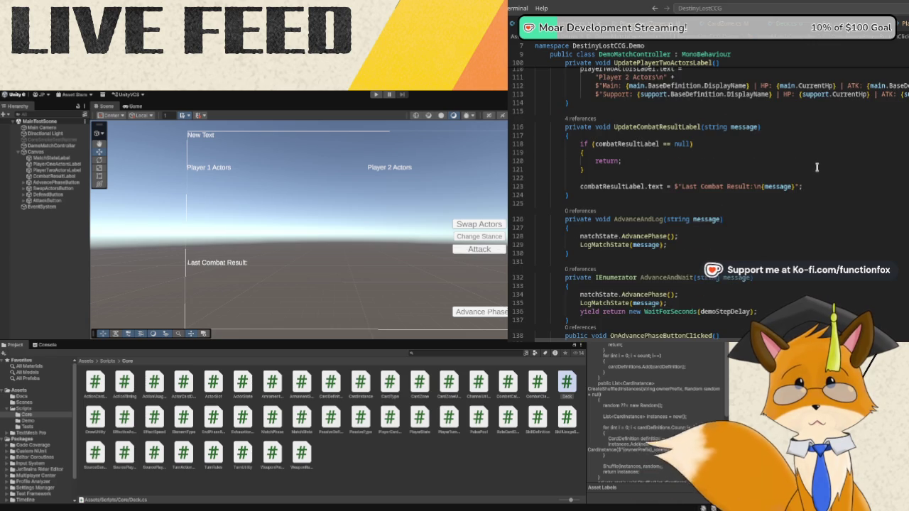
scroll(817, 166, up, 1)
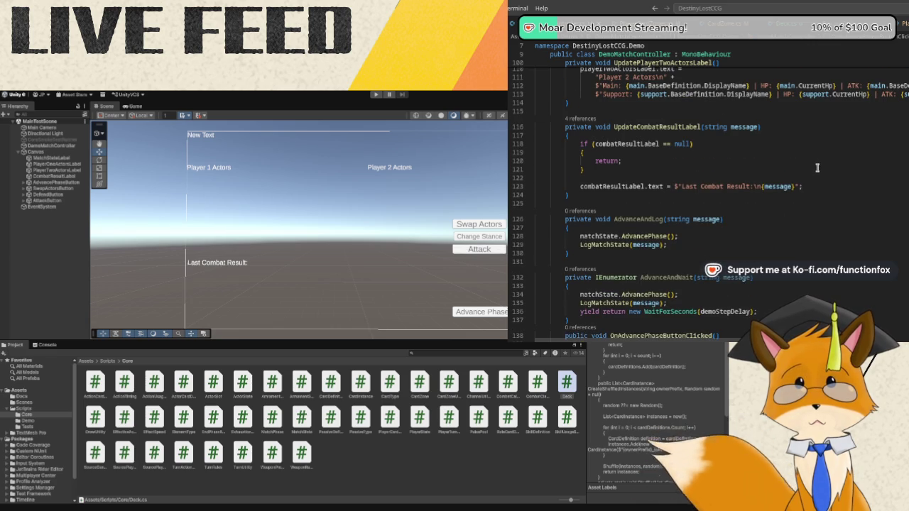
click(657, 197)
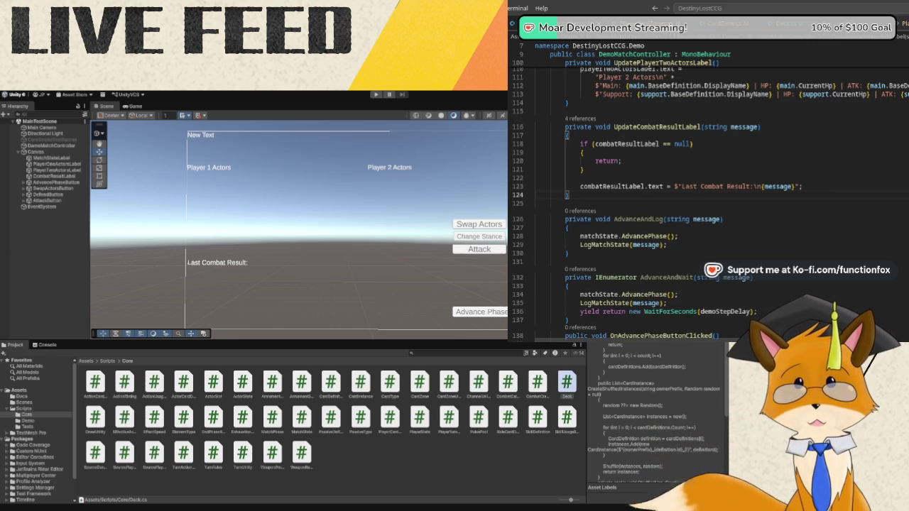
scroll(867, 243, up, 5)
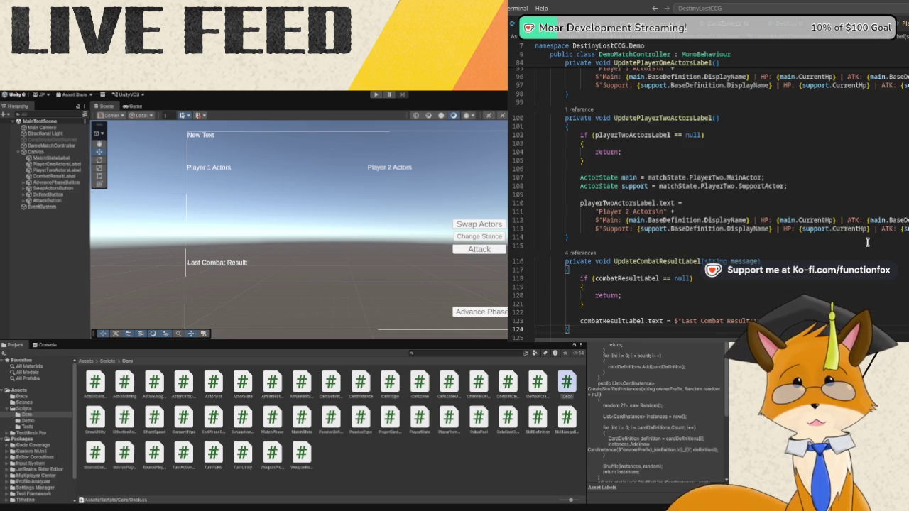
scroll(867, 243, up, 8)
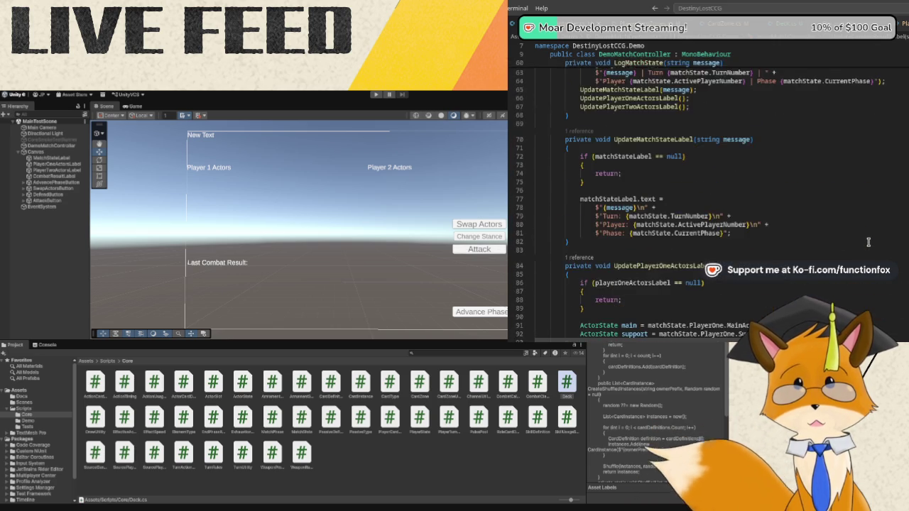
scroll(868, 243, up, 14)
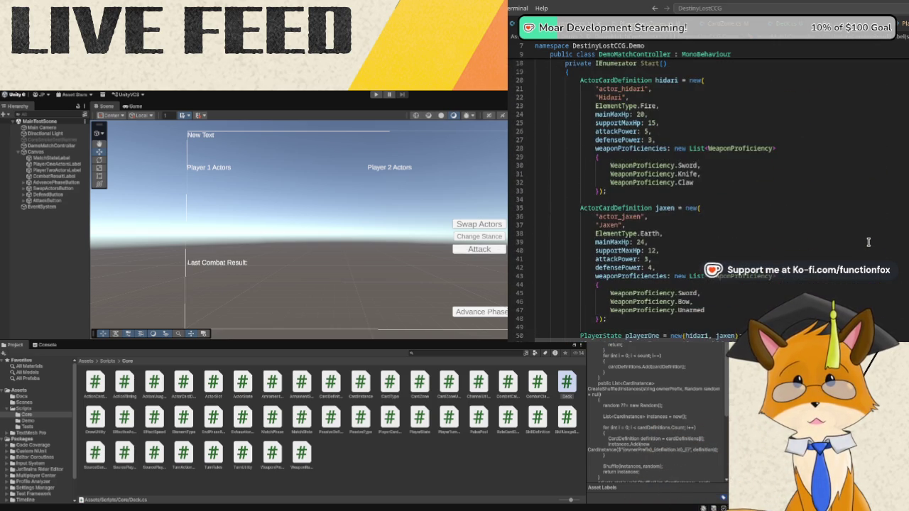
scroll(868, 243, up, 3)
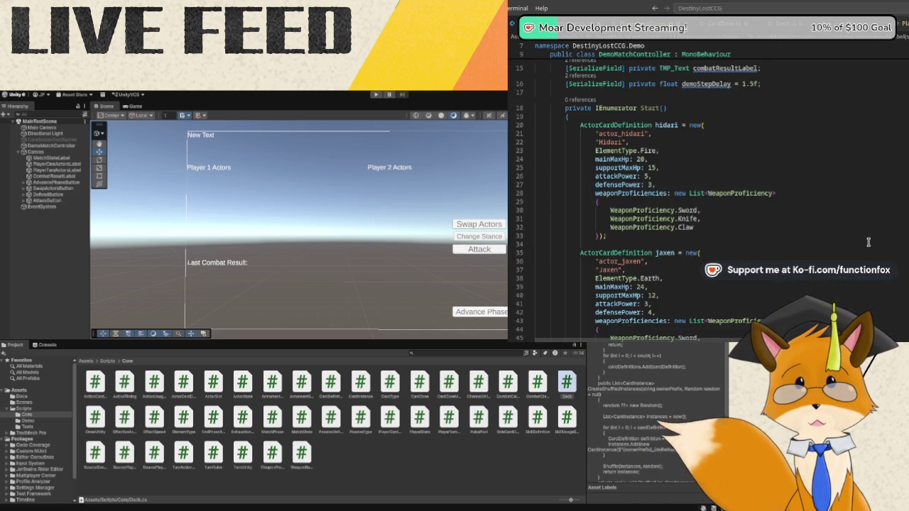
scroll(794, 163, down, 8)
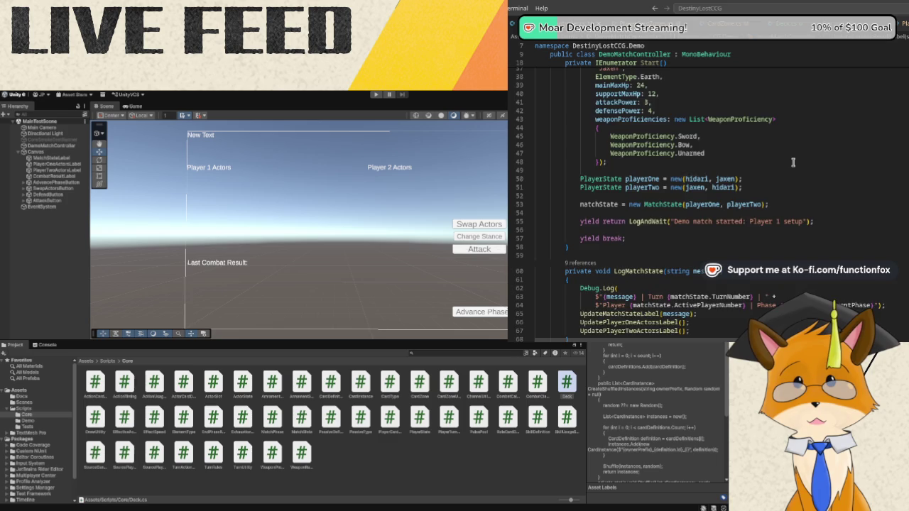
scroll(793, 163, down, 2)
click(622, 205)
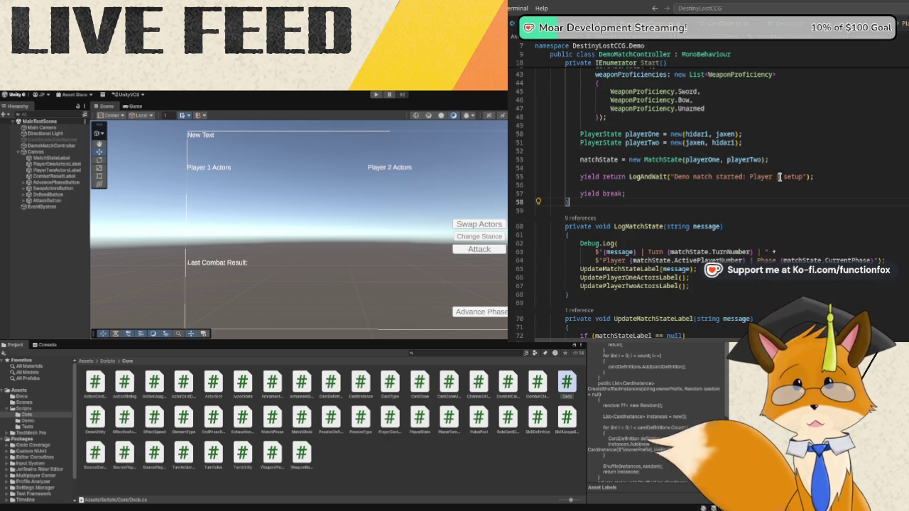
key(Return)
key(Return)
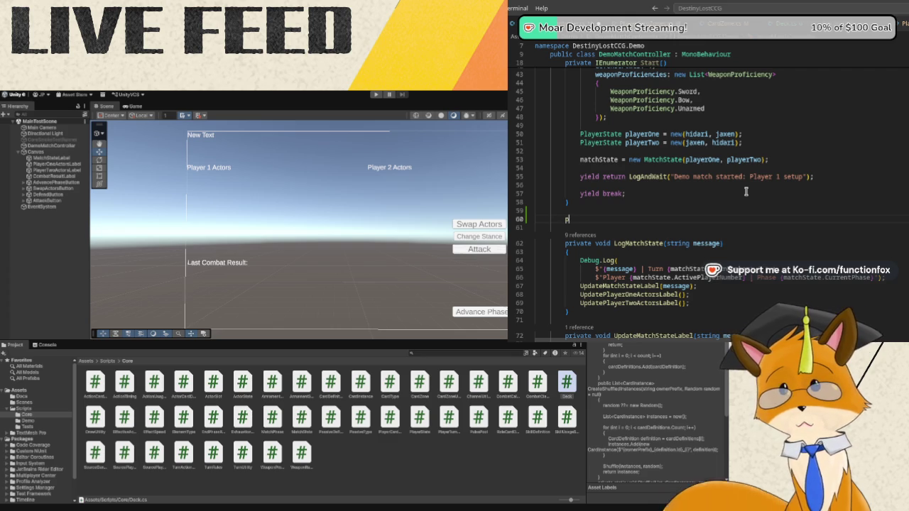
Add a private Deck BuildDemoDeck() method with an empty body.
text(rivate )
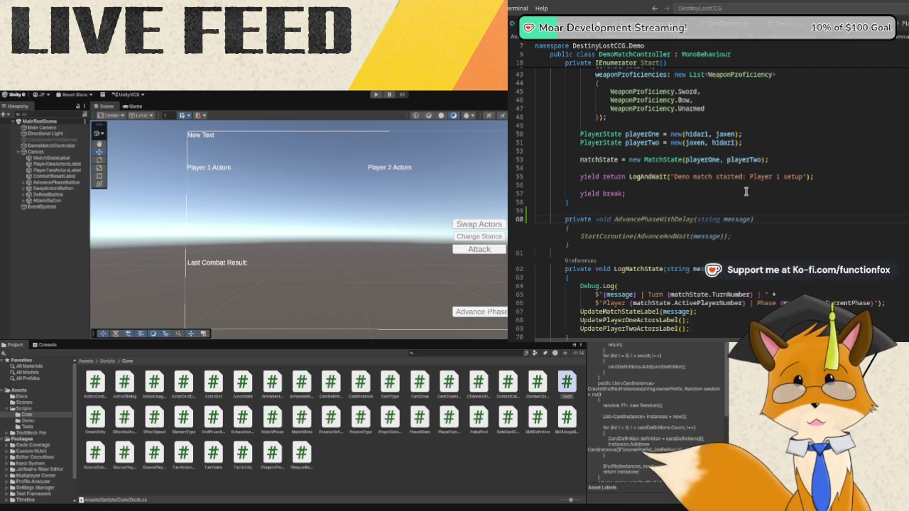
text(Deck Buil)
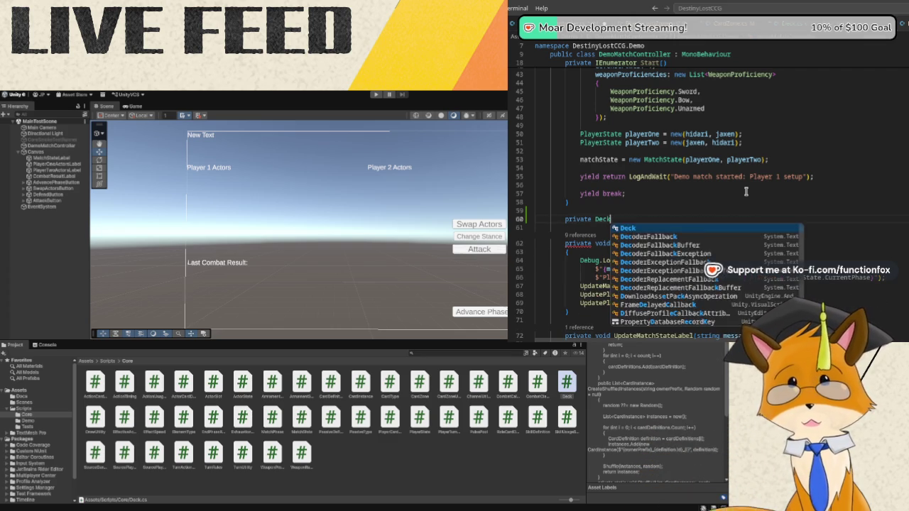
text(dDemoDeck()
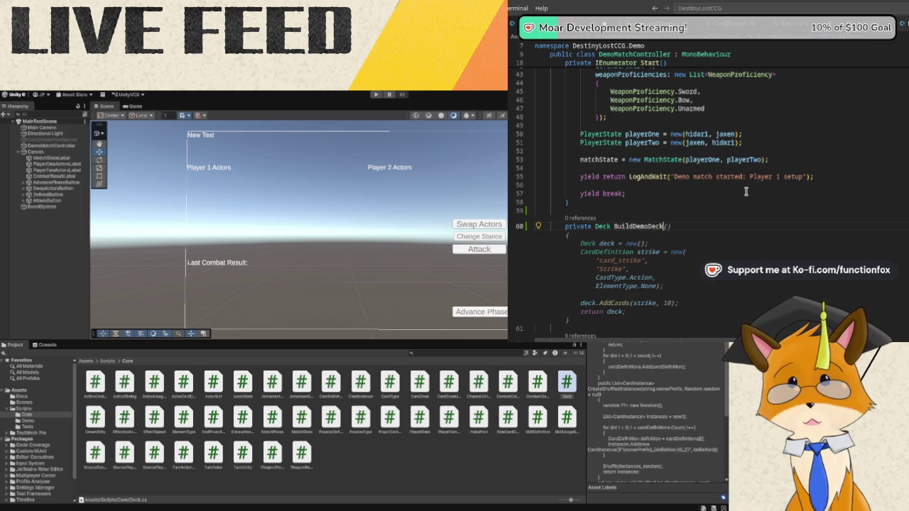
key(Tab)
scroll(745, 191, down, 1)
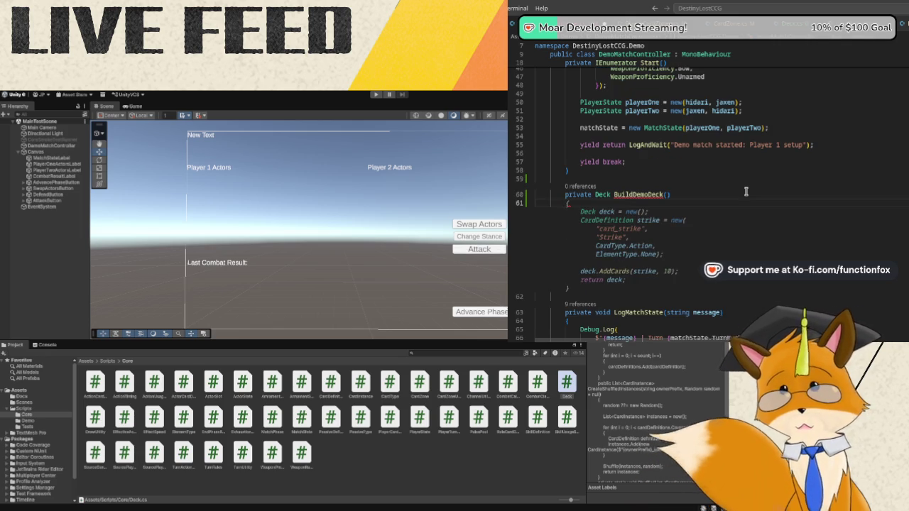
key(Return)
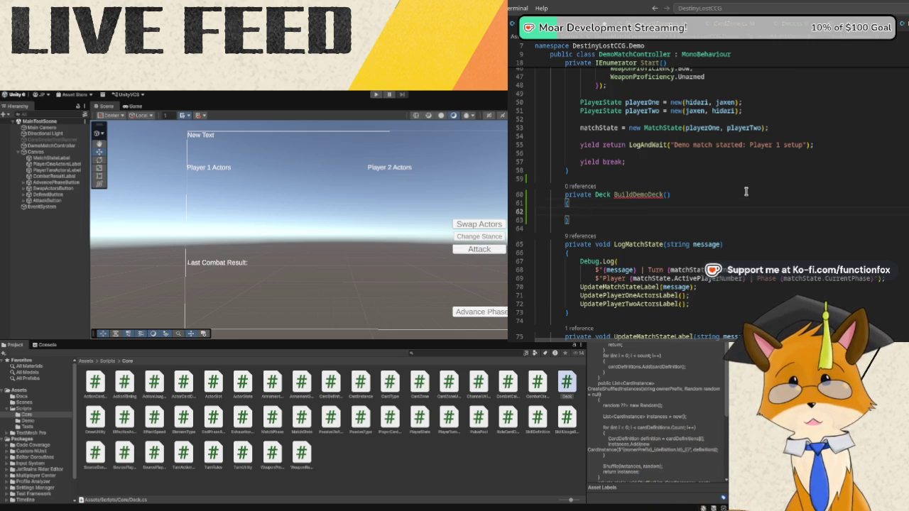
Declare Deck deck = new(); and add strike, fireball and heal card definitions.
text(Deck deck)
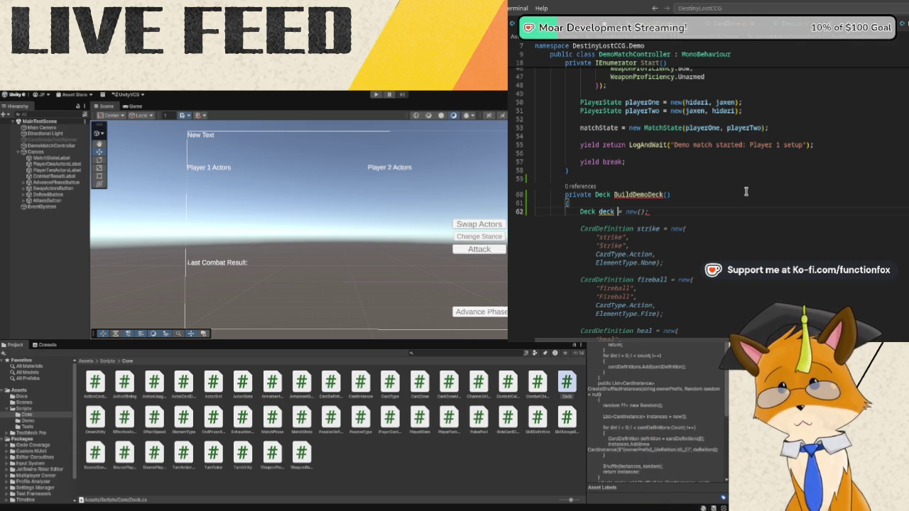
text(w();)
key(Down)
scroll(746, 191, down, 5)
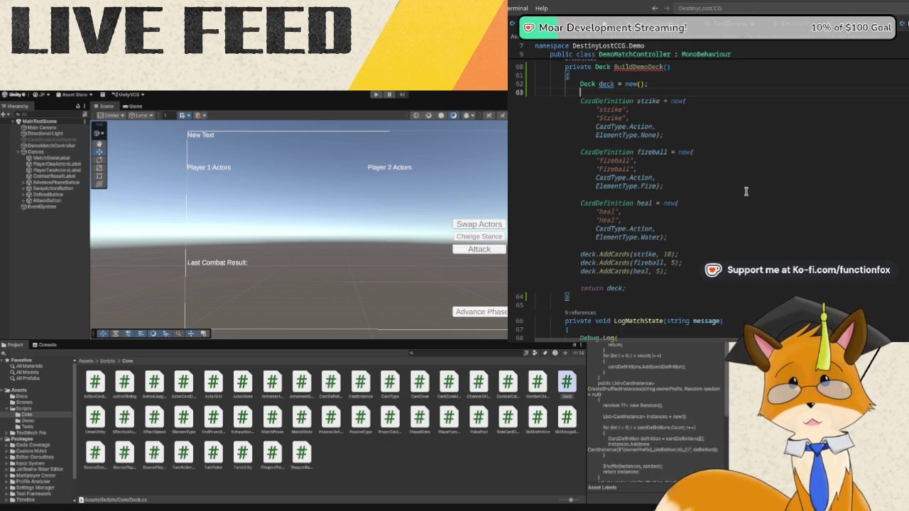
key(Tab)
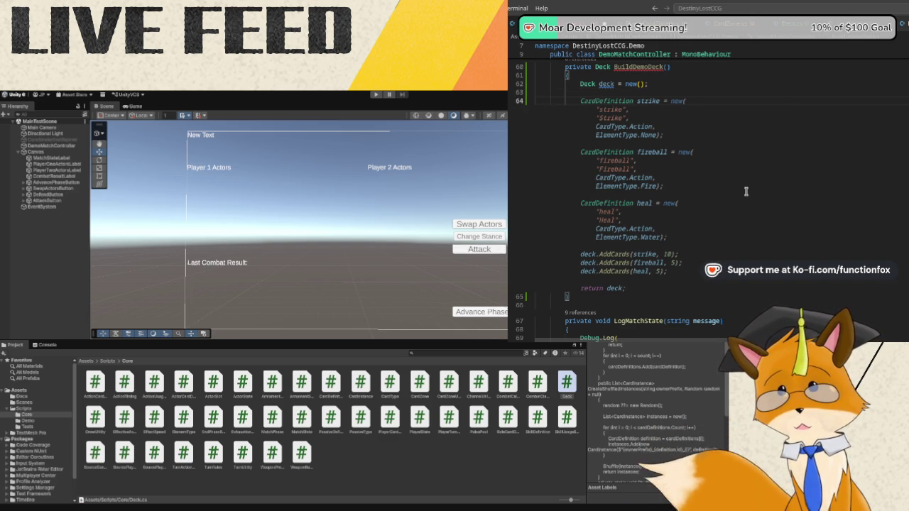
Start a fireSource SourceGeneratorCardDefinition with id source_fire_basic and name Basic Fire Source.
text(Sourc)
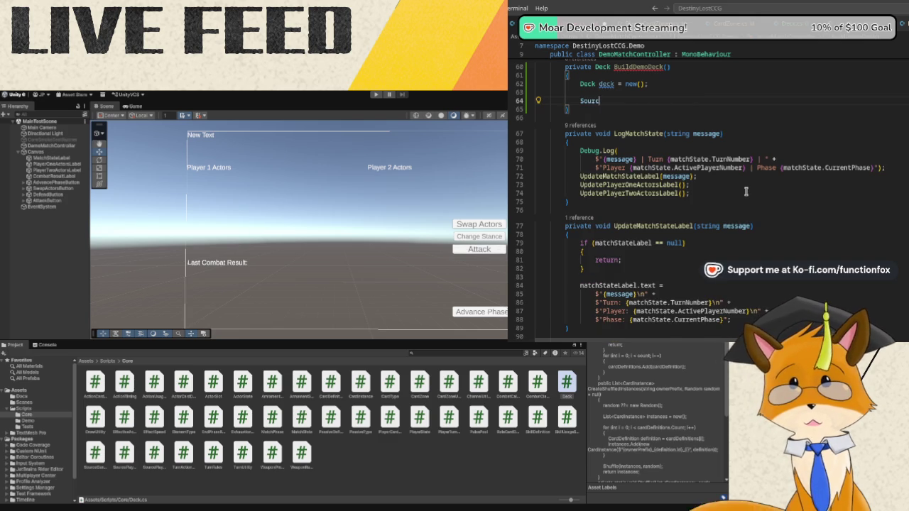
text(eGene)
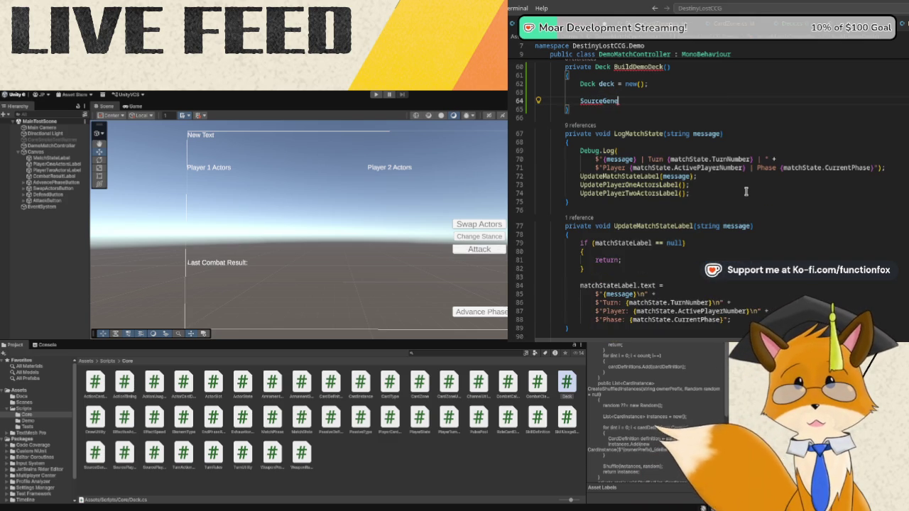
text(rator)
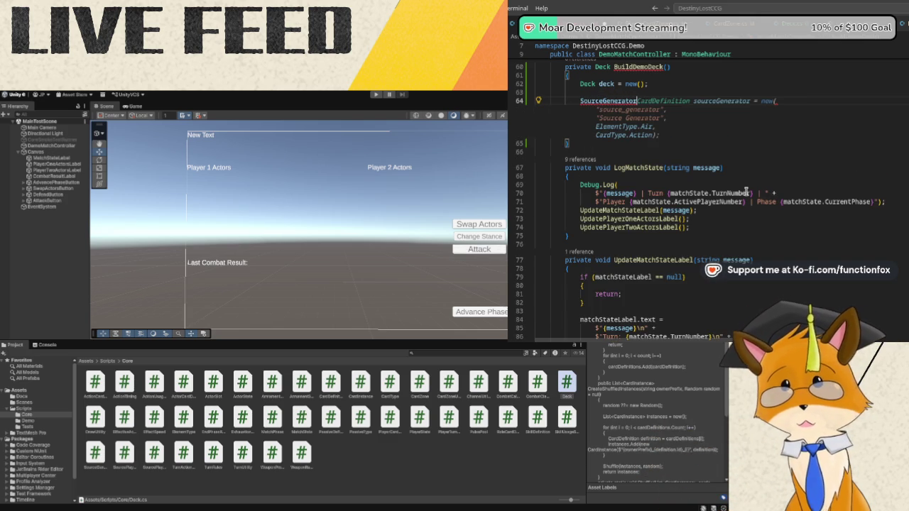
text(CardDefinition)
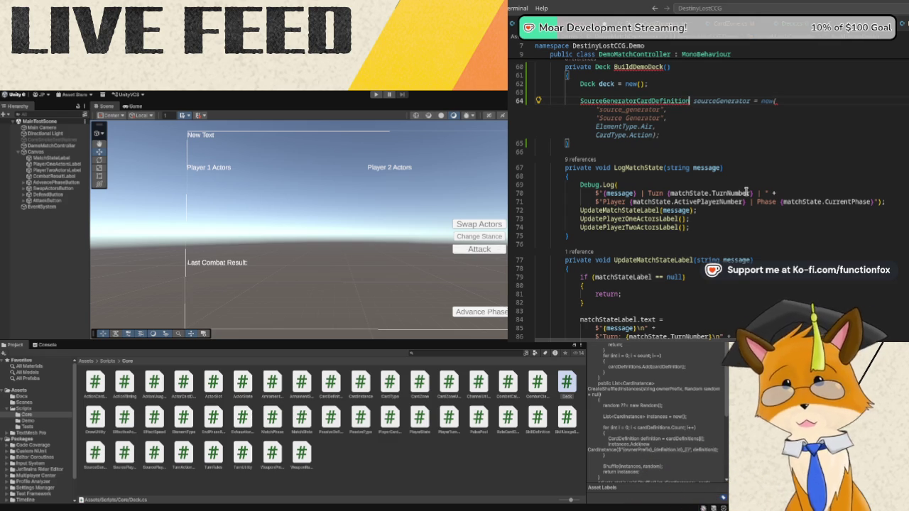
text(fireSource =)
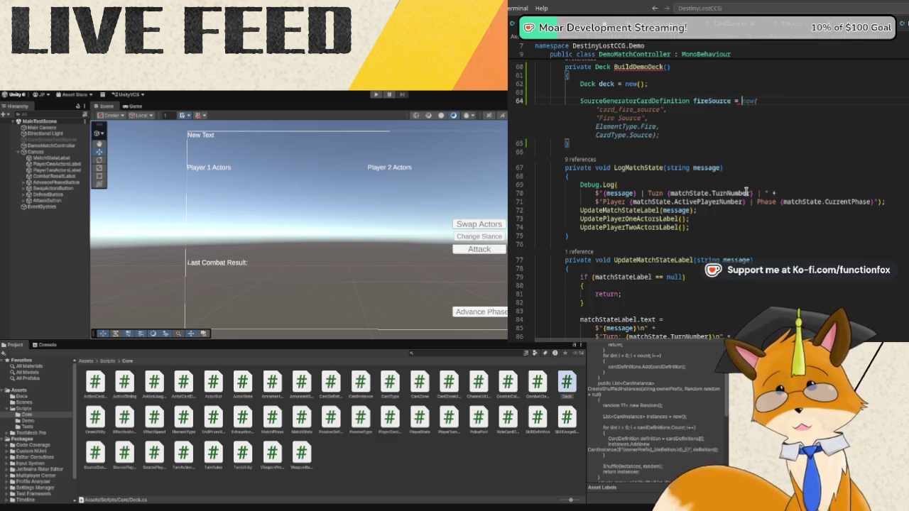
text(new)
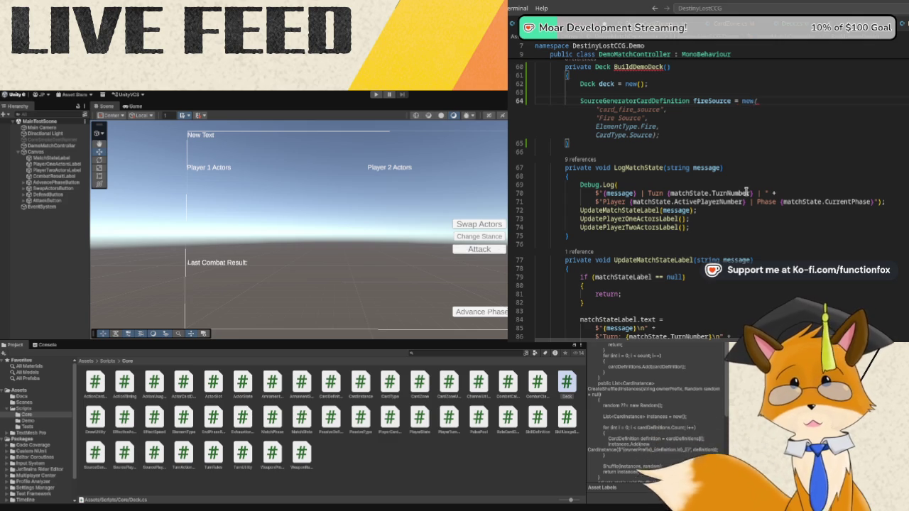
text(()
key(Return)
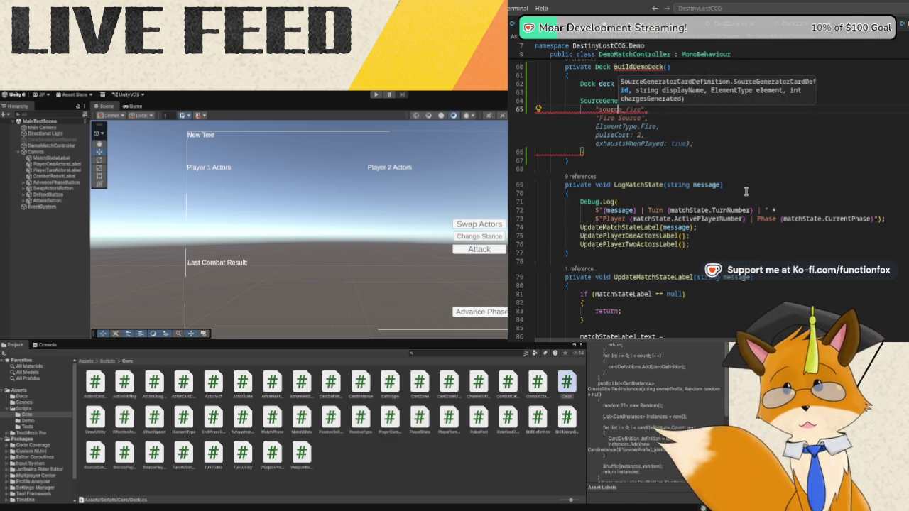
text("source_fire_)
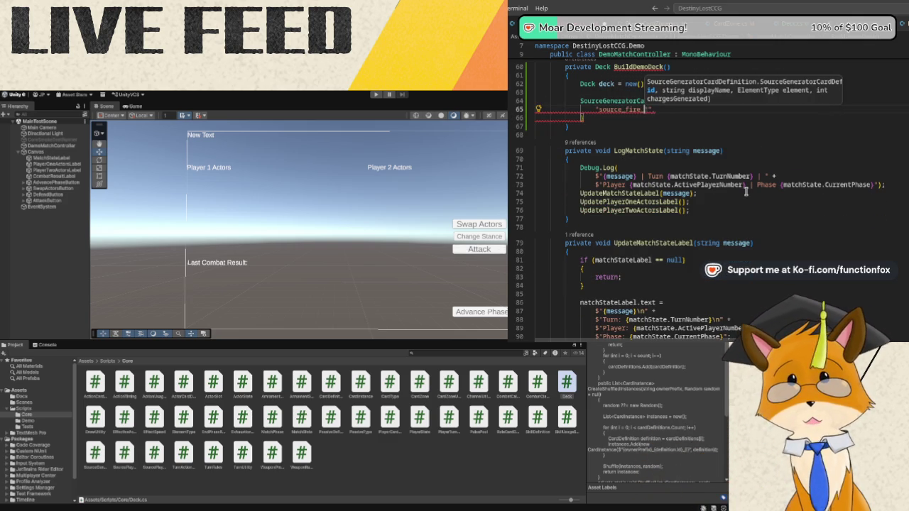
text(basic)
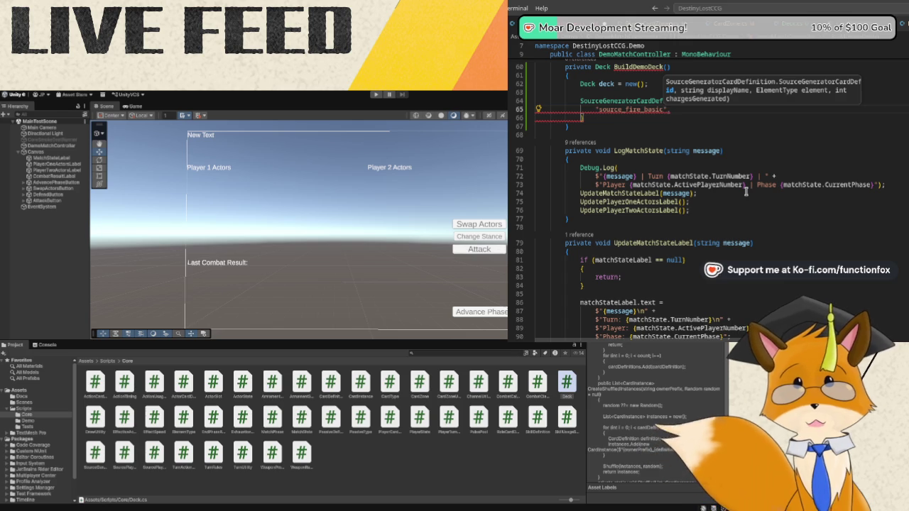
text(",)
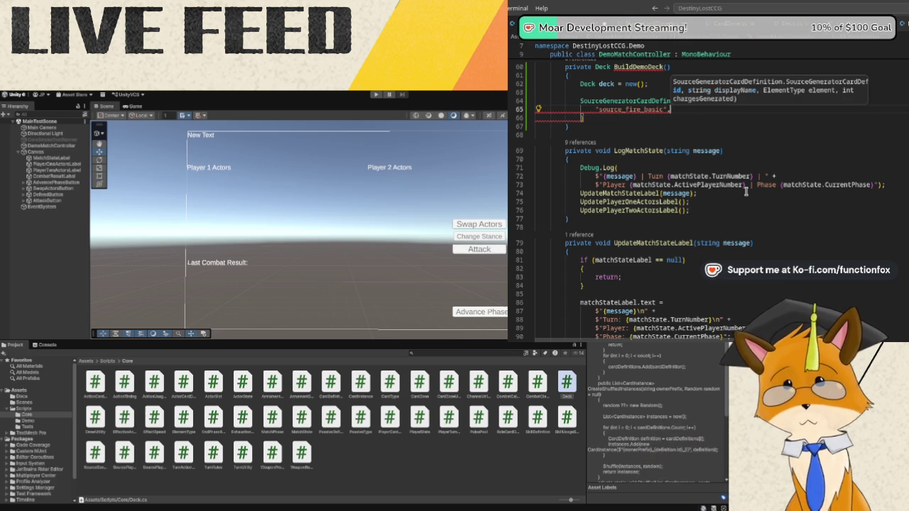
key(Return)
text(")
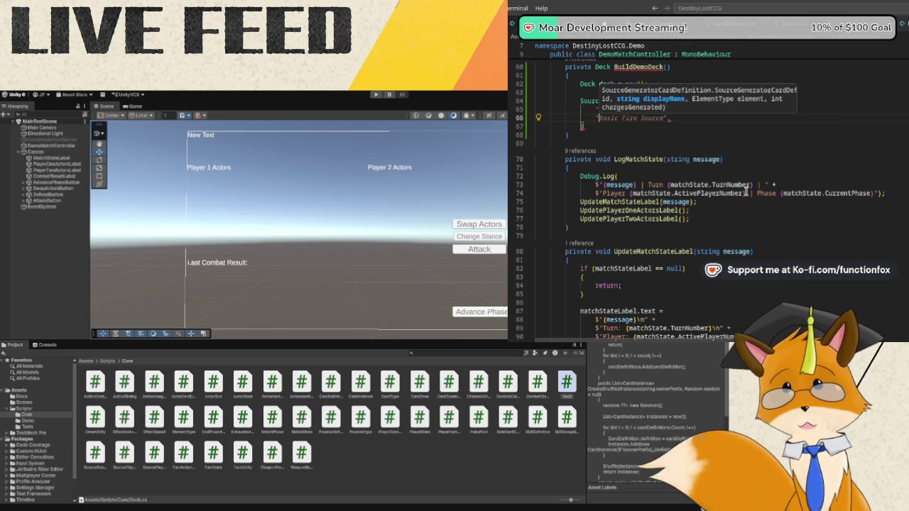
text(Basic Fire )
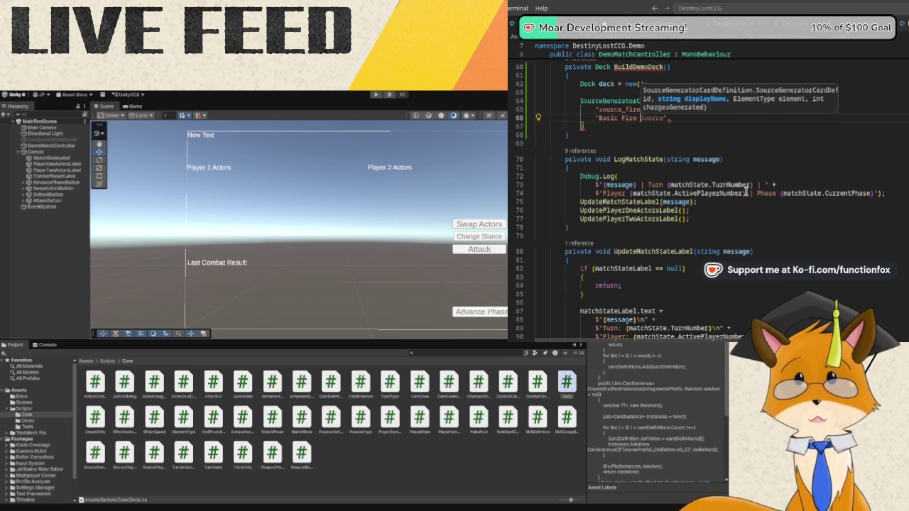
text(Source",)
key(Return)
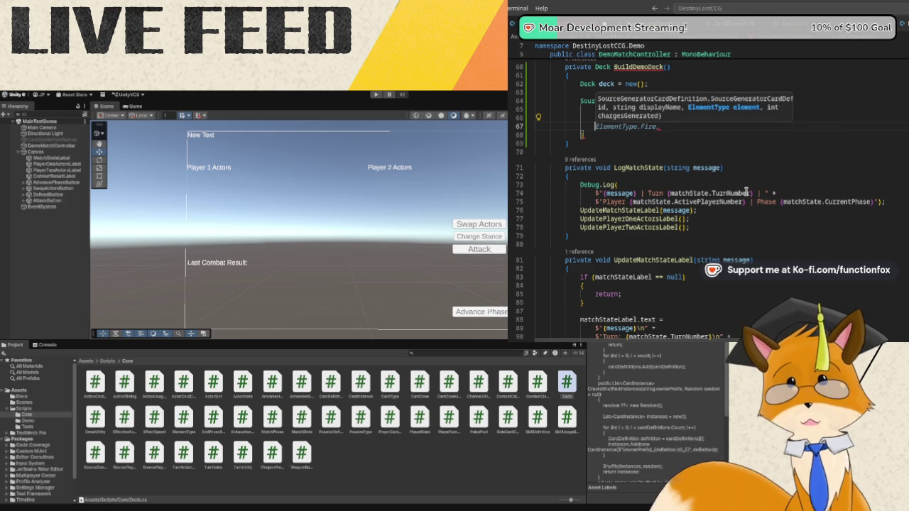
Give fireSource ElementType.Fire and chargesGenerated: 1, then add blank lines below it.
key(Tab)
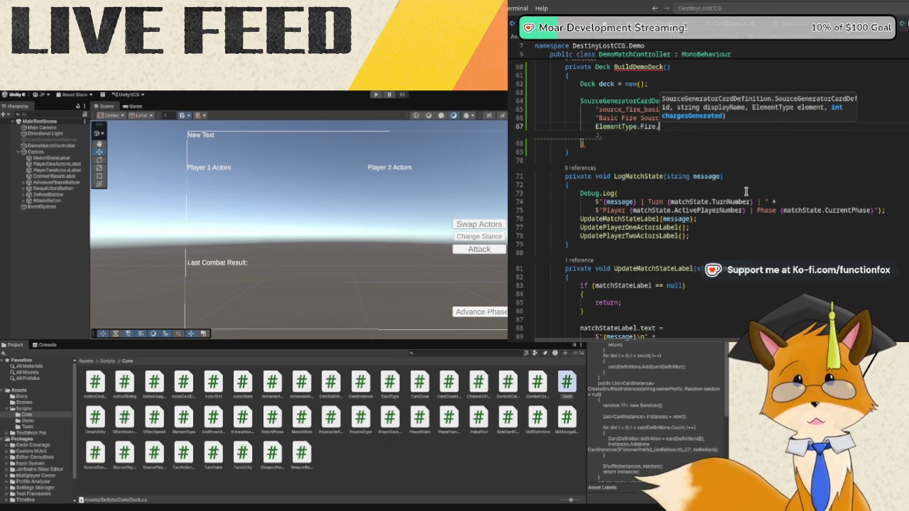
key(Return)
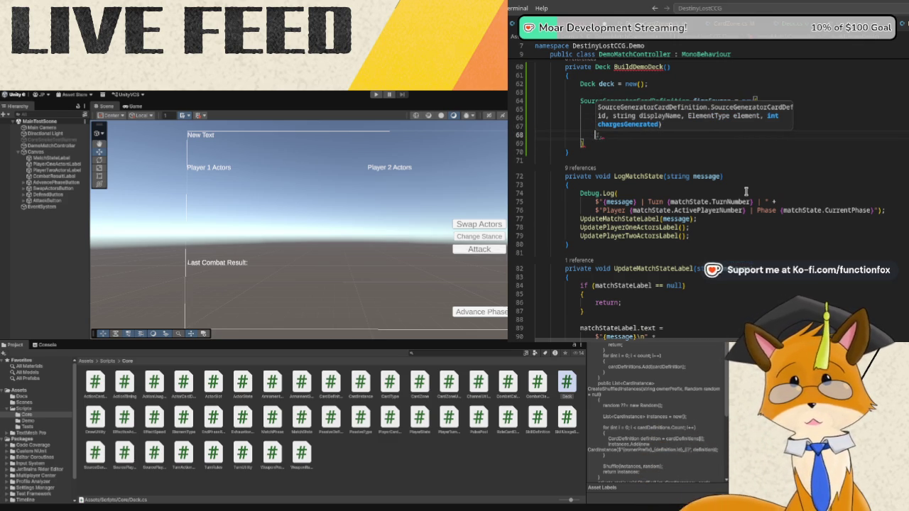
text(charge)
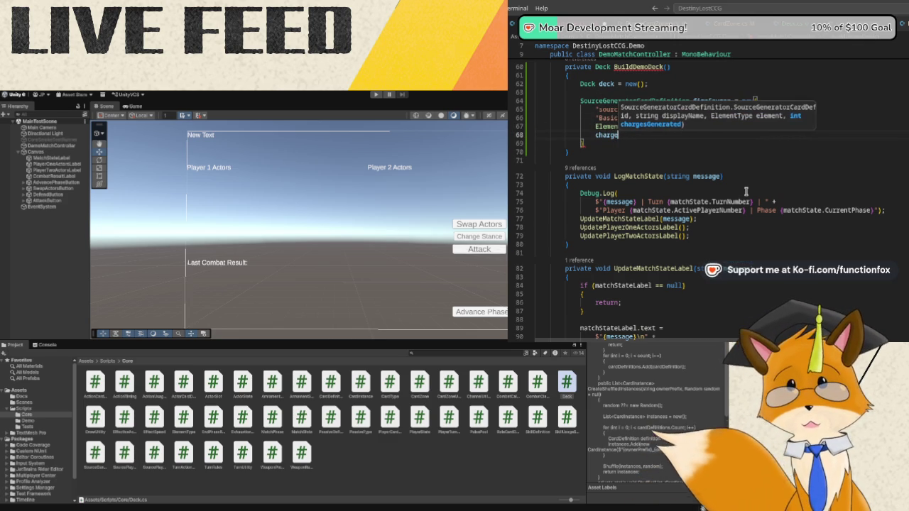
text(sGenerated: 1);)
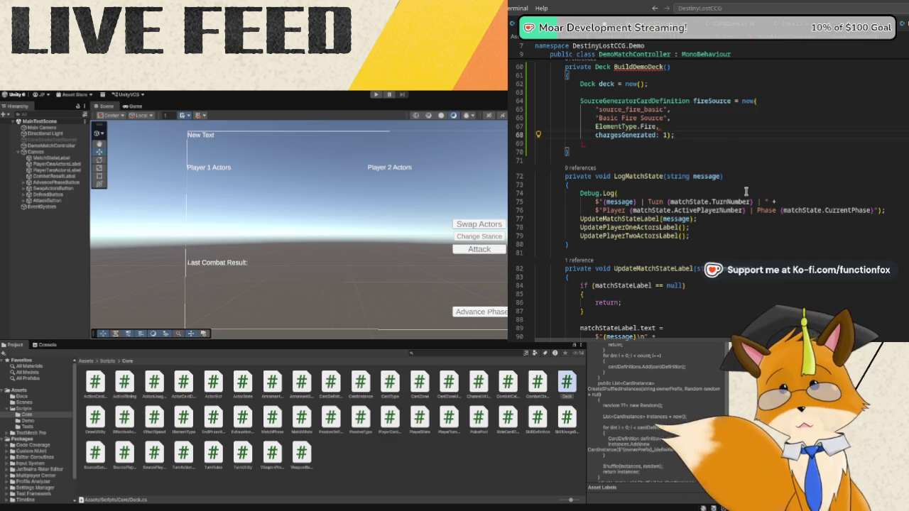
key(Return)
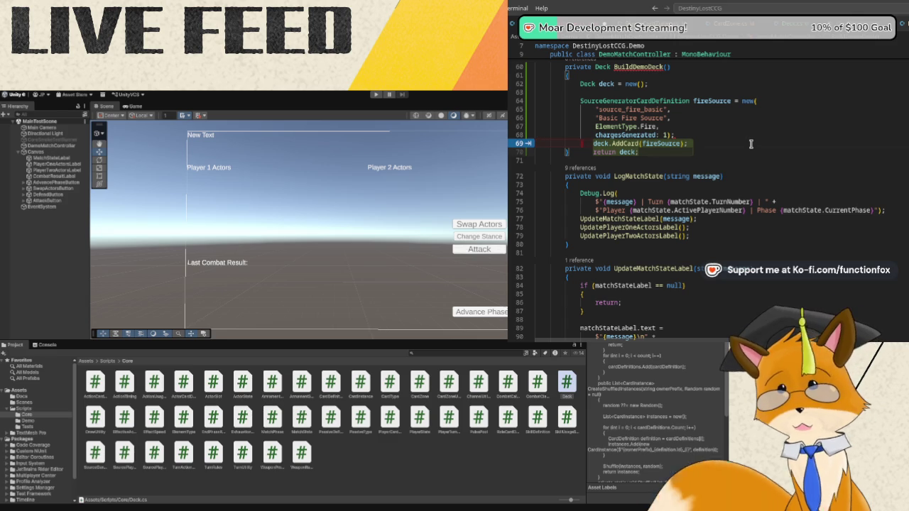
key(Return)
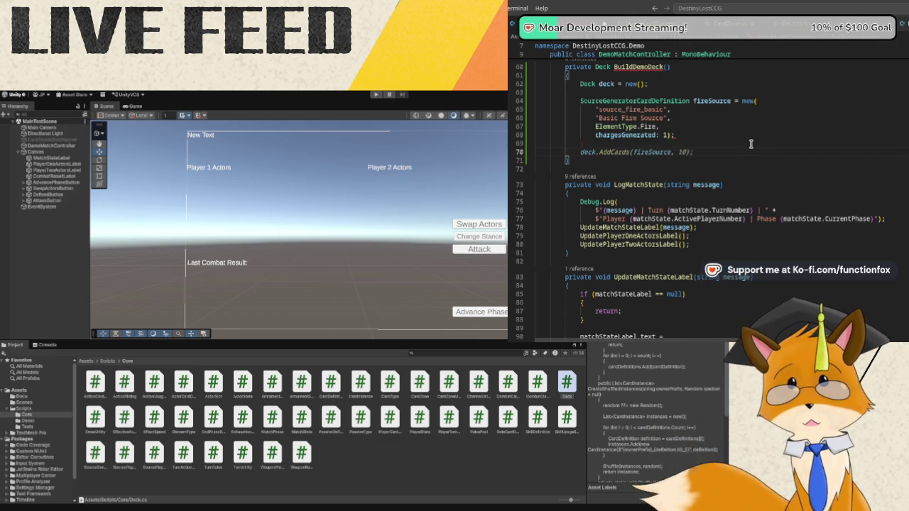
key(Return)
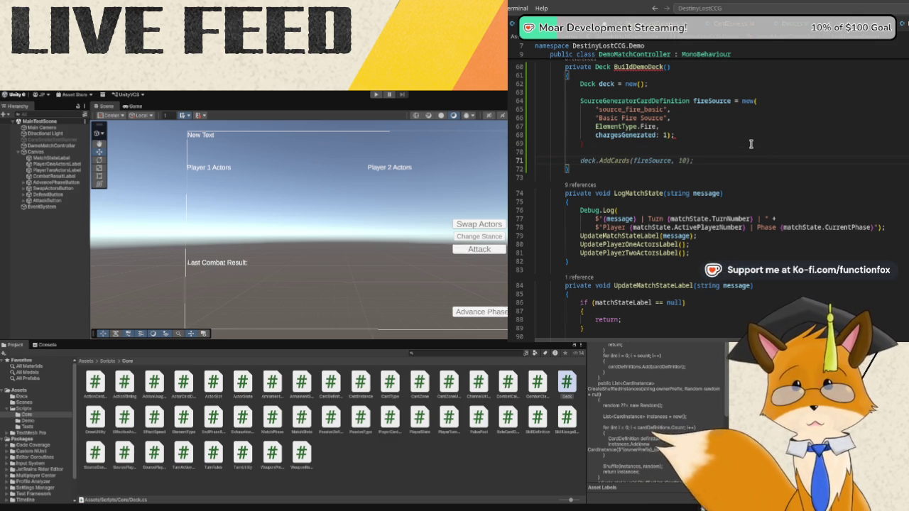
click(624, 145)
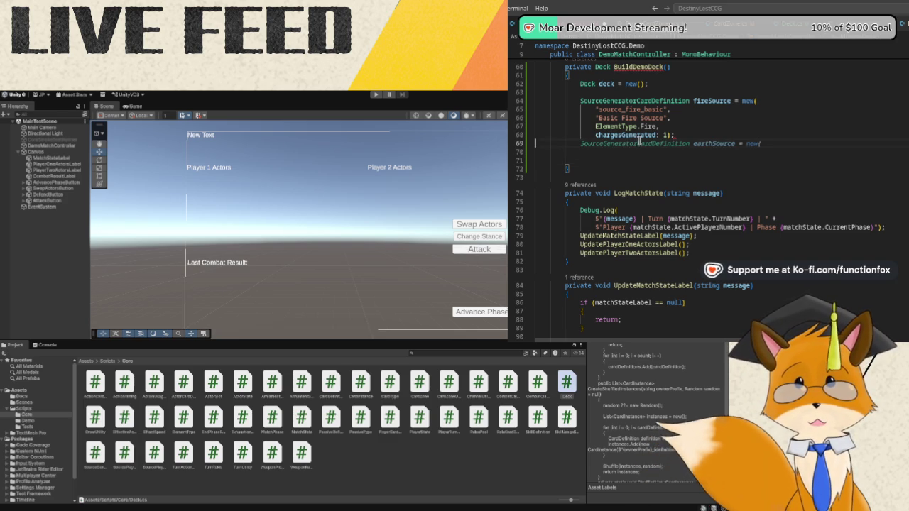
Add an earthSource definition with id source_earth_basic, name Basic Earth Source, ElementType.Earth.
key(BackSpace)
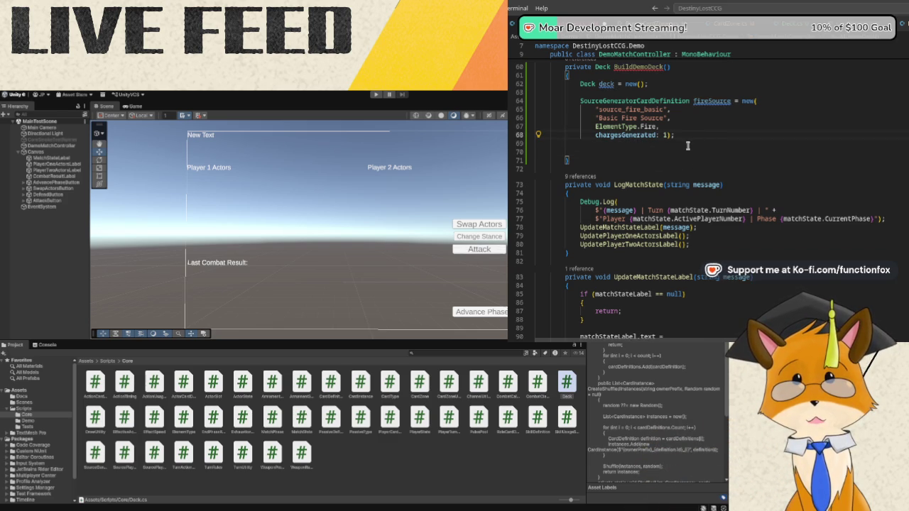
click(678, 152)
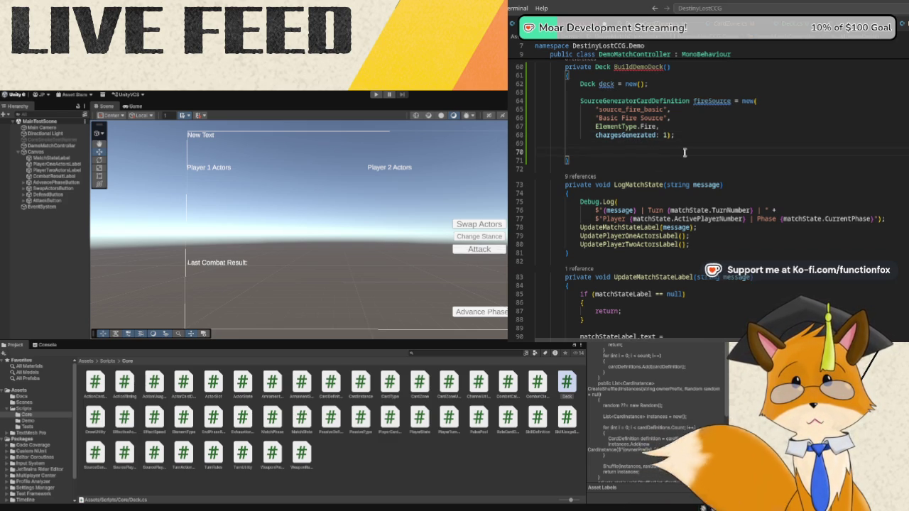
key(Tab)
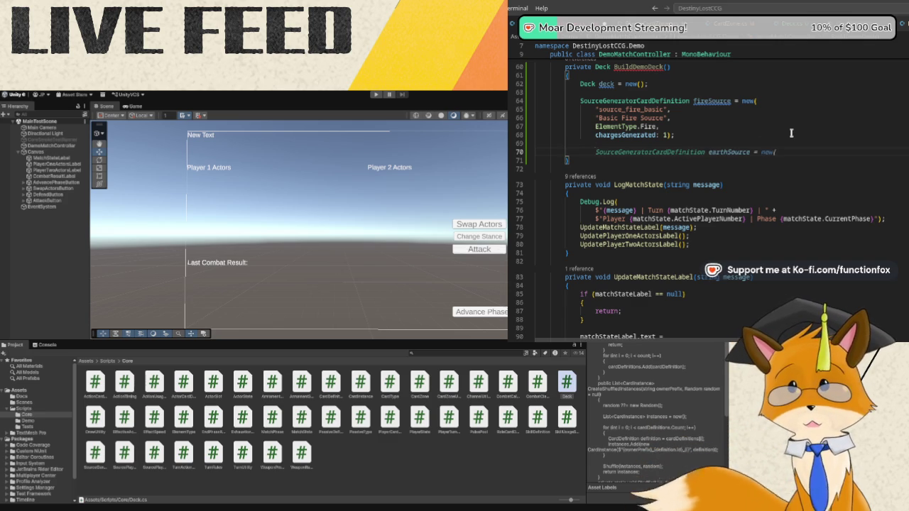
key(BackSpace)
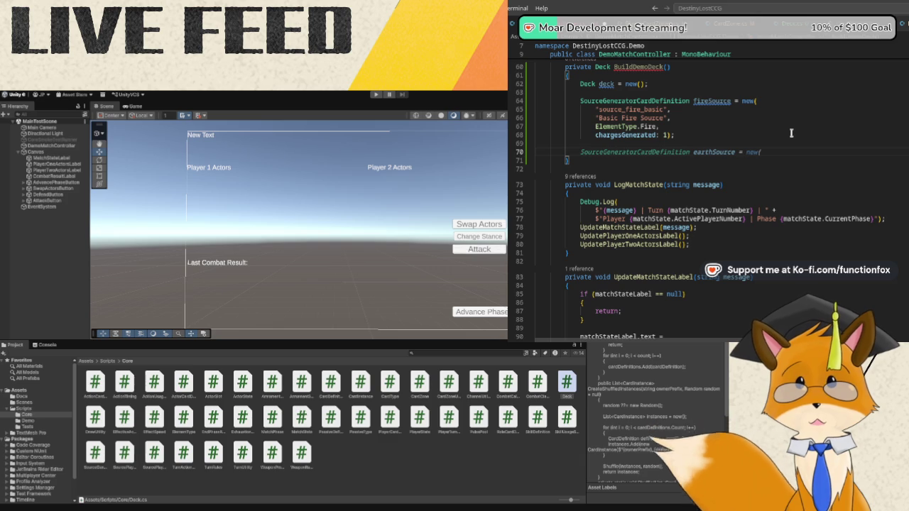
key(Tab)
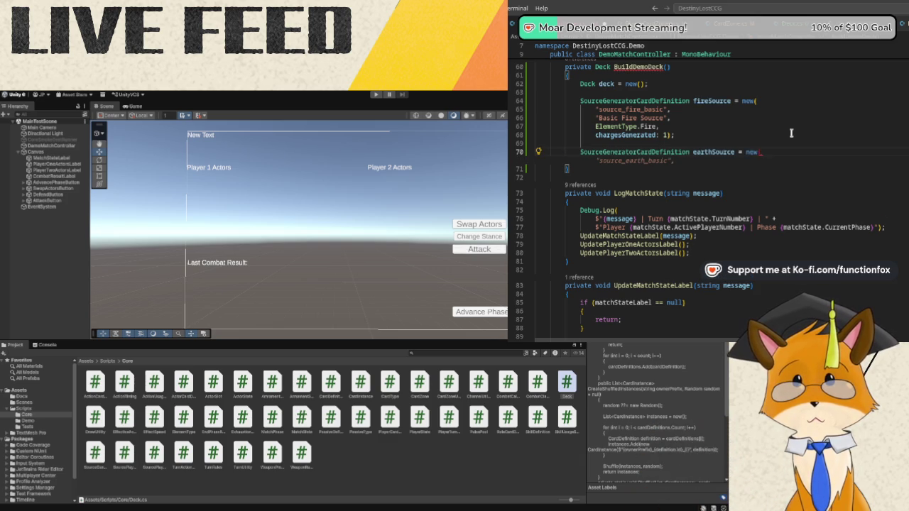
key(Tab)
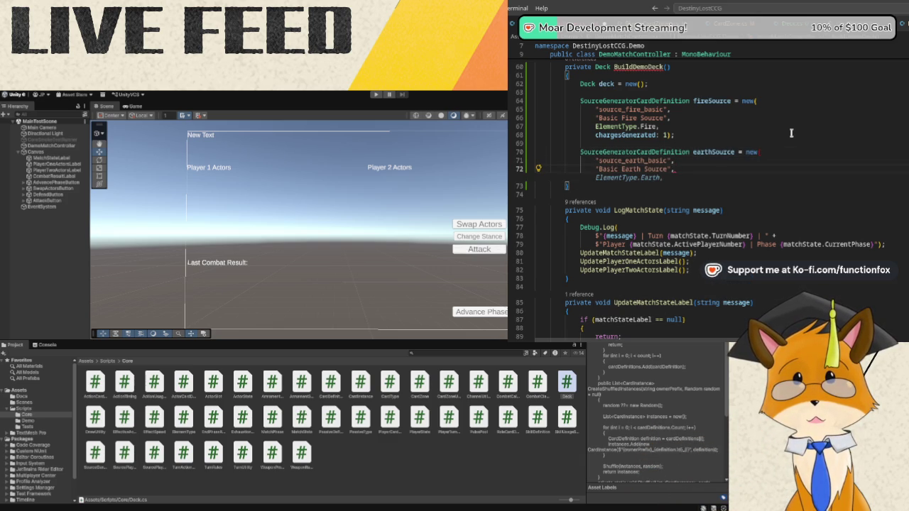
key(Tab)
key(Tab)
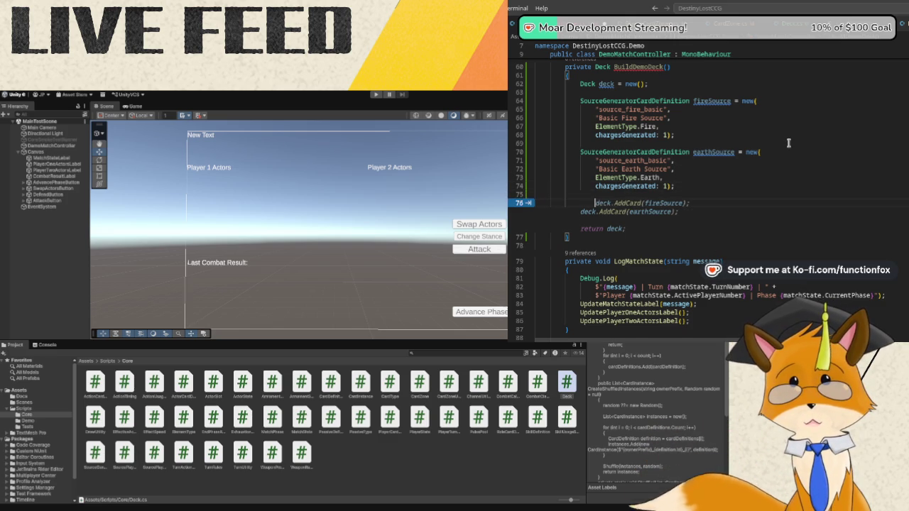
Add deck.AddCards(fireSource, 10) and deck.AddCards(earthSource, 10), then return deck.
key(Tab)
key(shift+Tab)
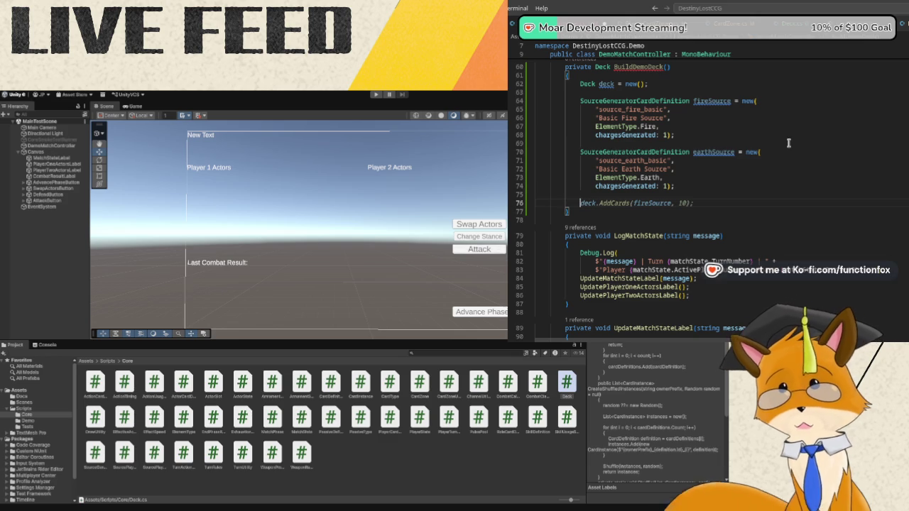
text(deck.AddCards)
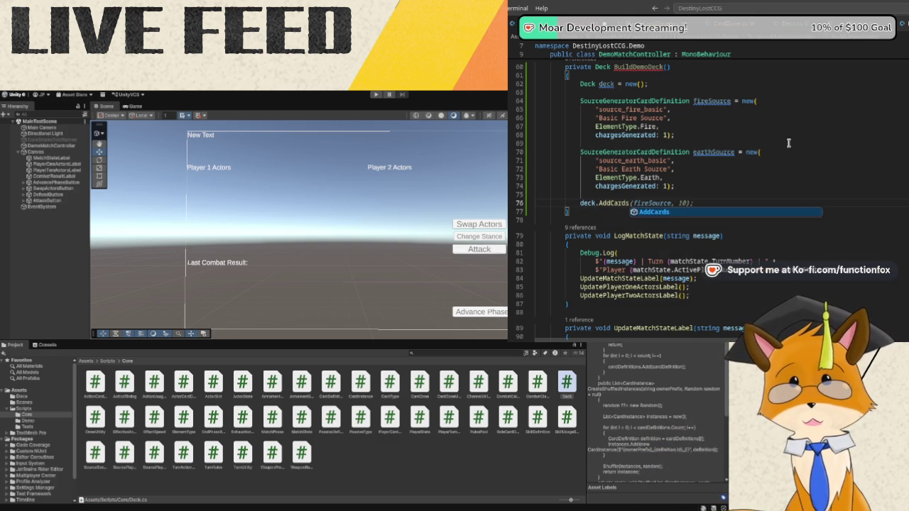
text((fireSourc)
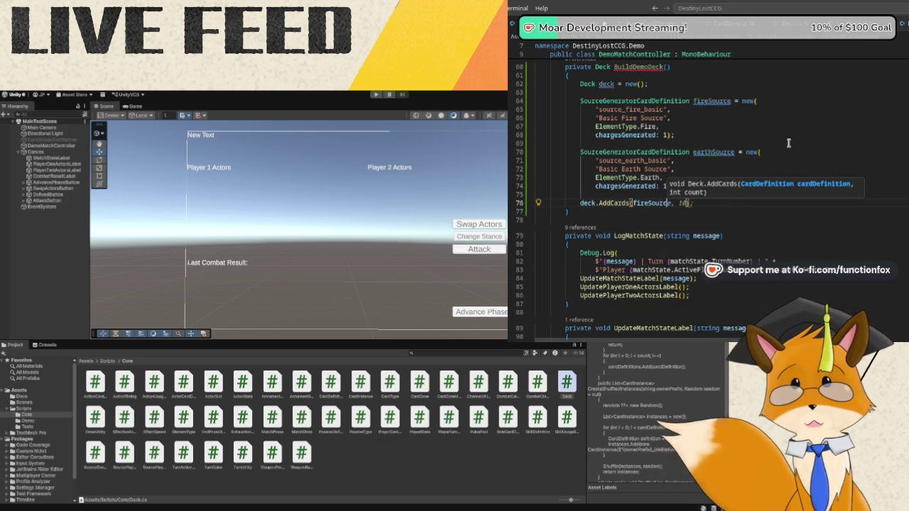
text(e, 10);)
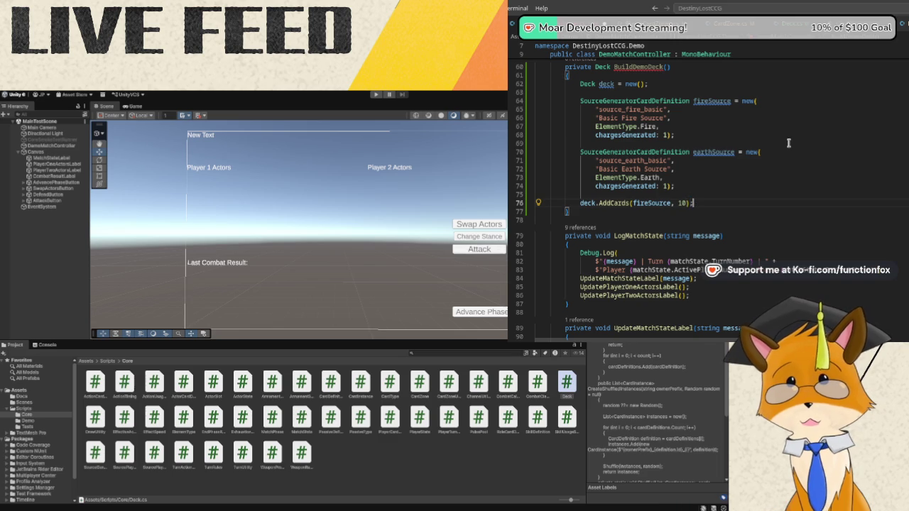
key(Return)
text(deck.AddCards(earthSource, 10);)
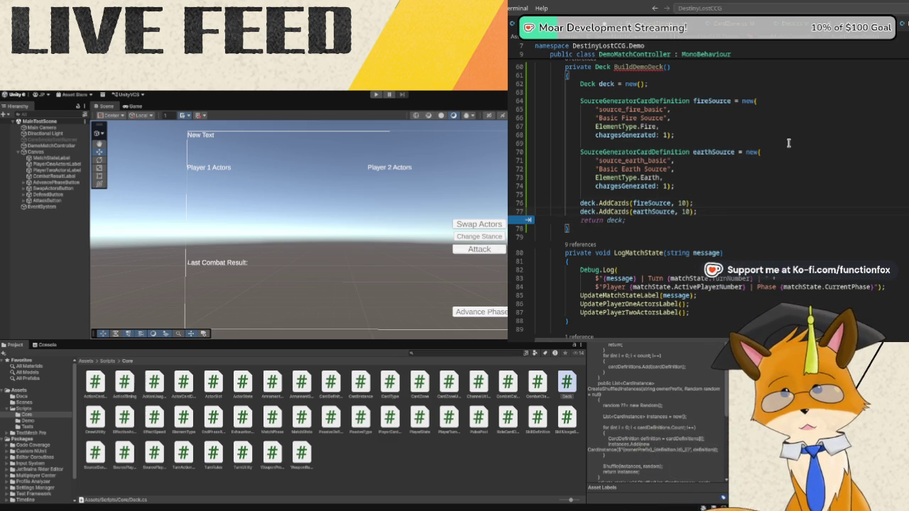
key(Down)
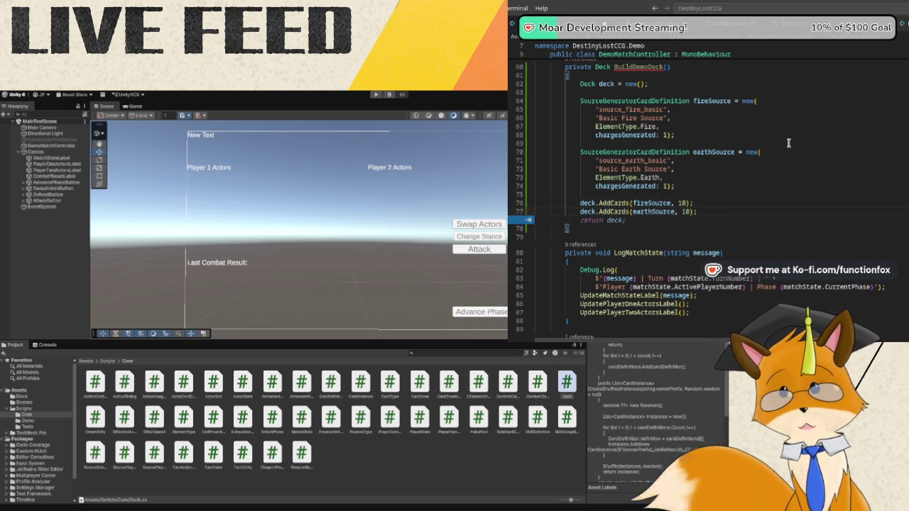
key(Return)
key(Return)
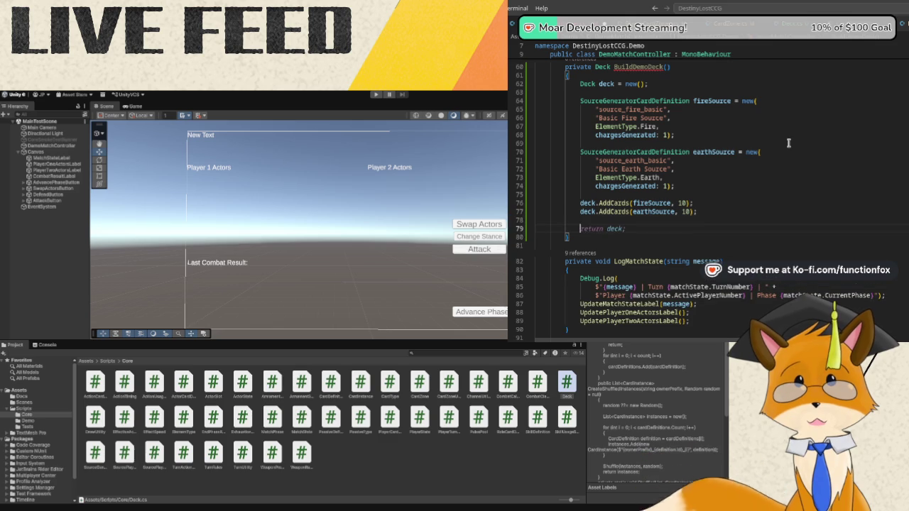
text(return deck;)
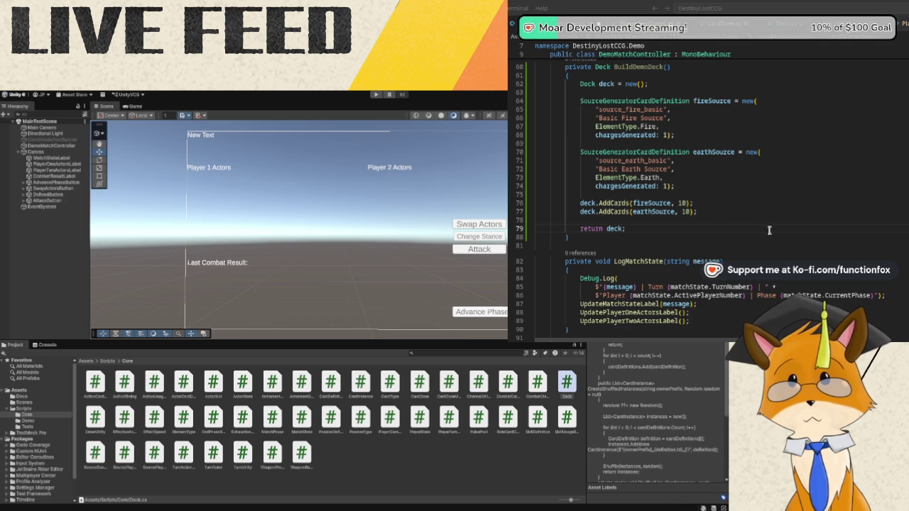
scroll(764, 227, up, 1)
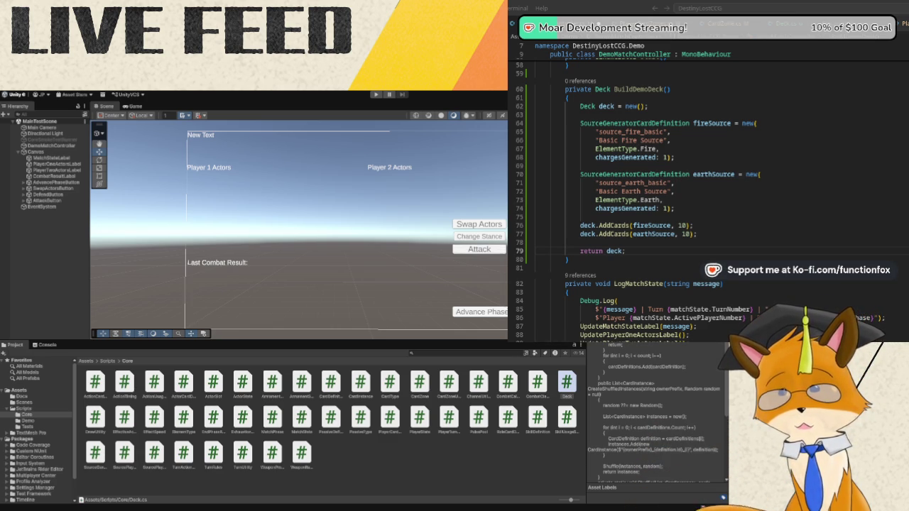
scroll(728, 181, up, 3)
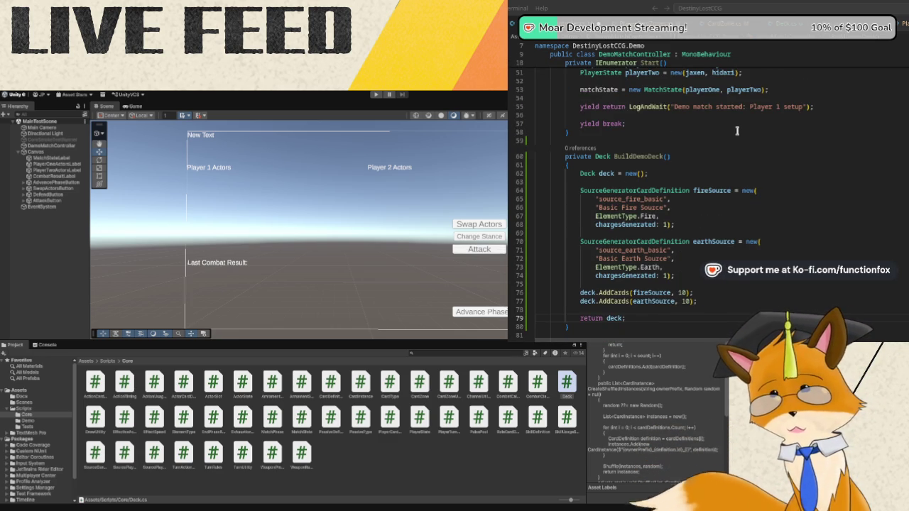
Below the player states, create playerOneDeck and playerTwoDeck from BuildDemoDeck().
scroll(736, 131, up, 4)
scroll(737, 131, up, 1)
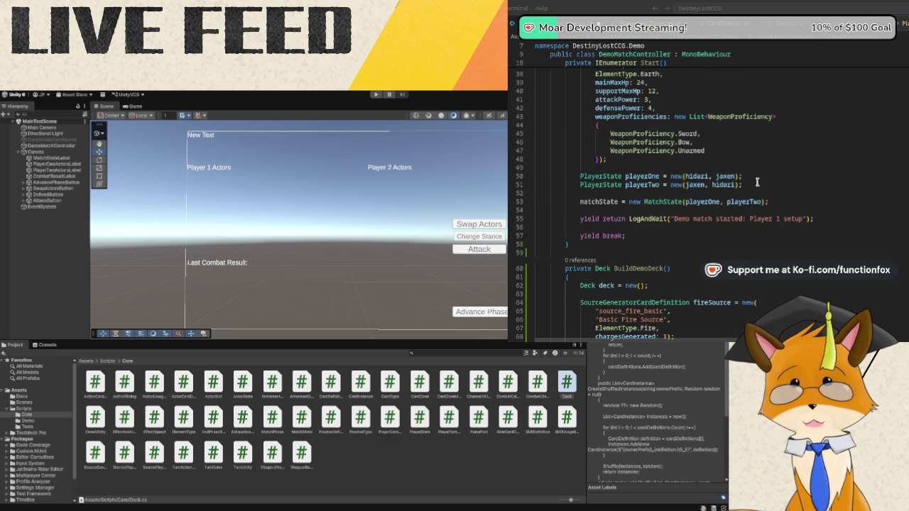
click(759, 182)
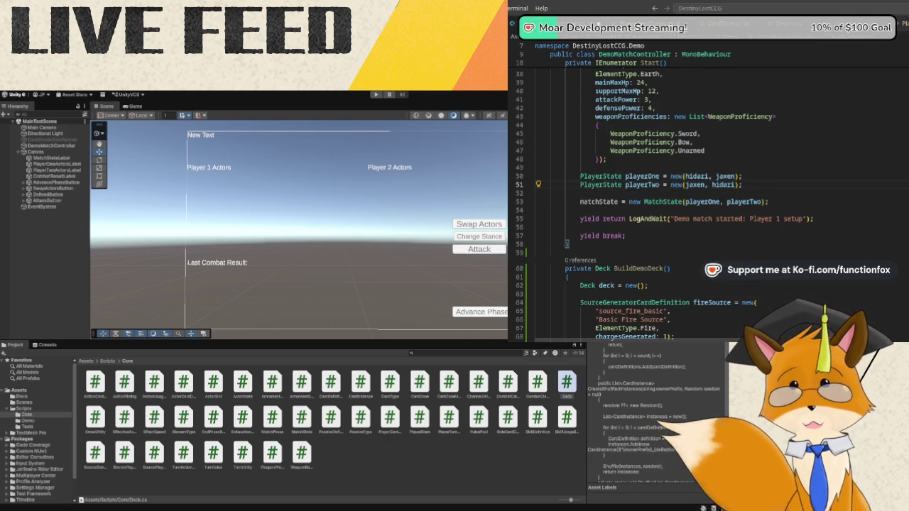
key(Return)
key(Return)
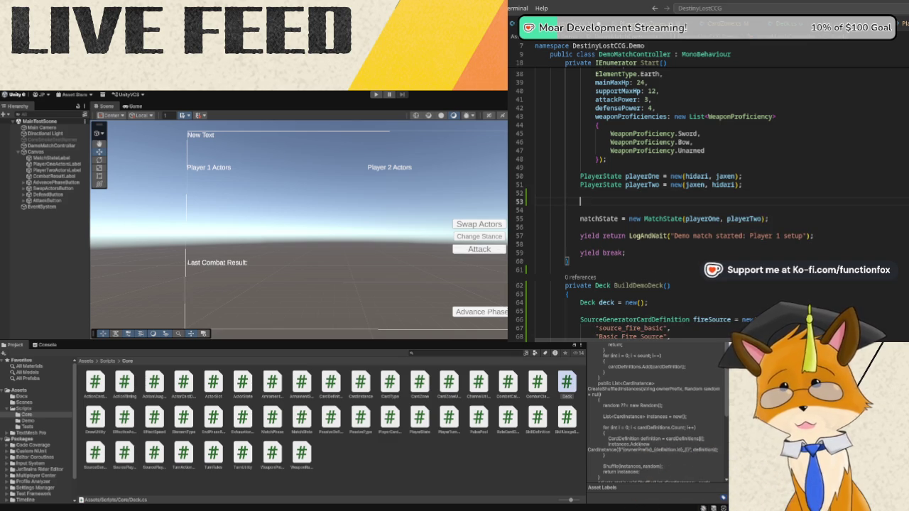
text(Deck )
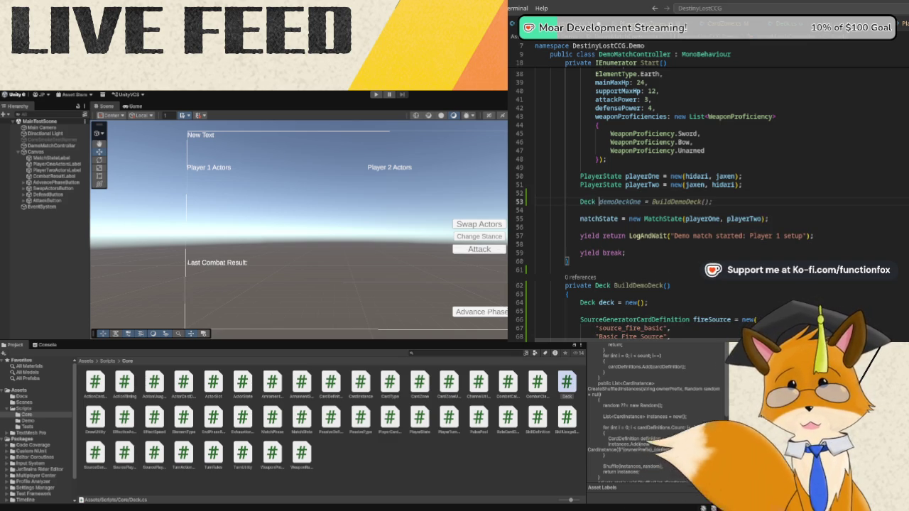
text(demoDeckOne = BuildDemoDeck();player)
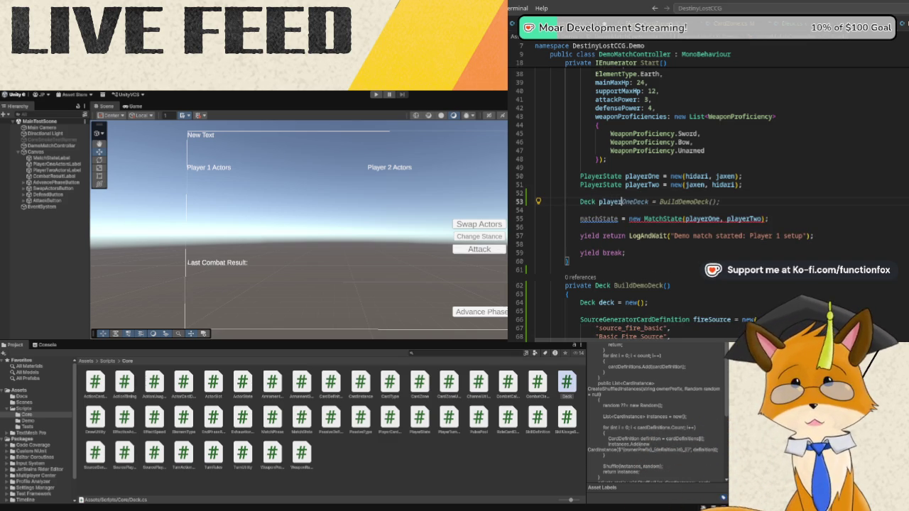
text(Deck = BuildDemoDeck();)
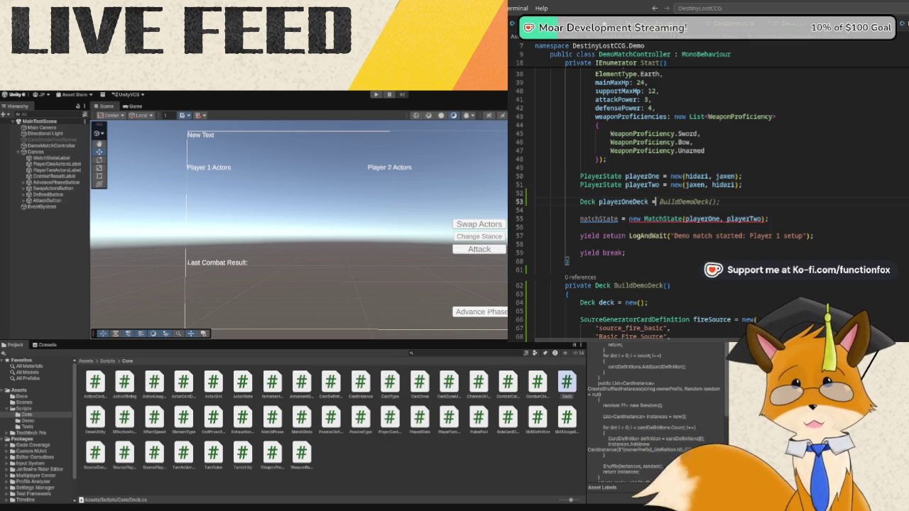
key(Tab)
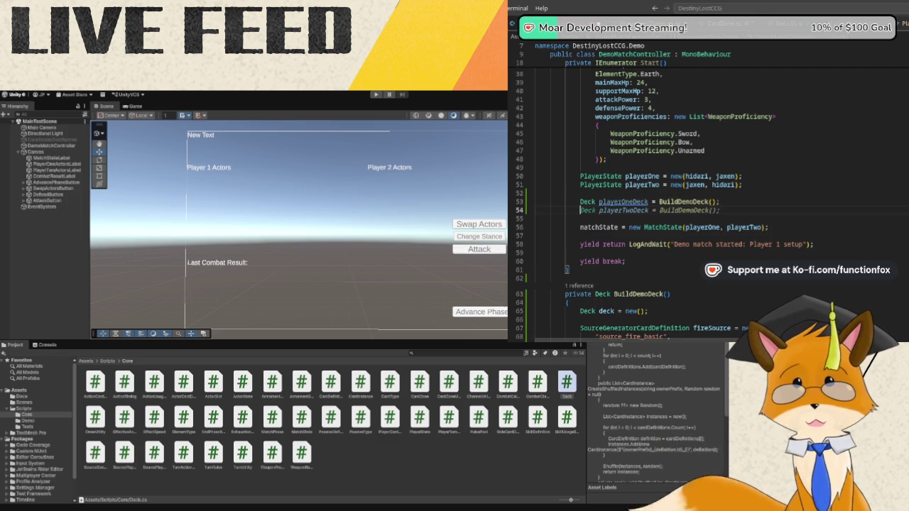
key(Tab)
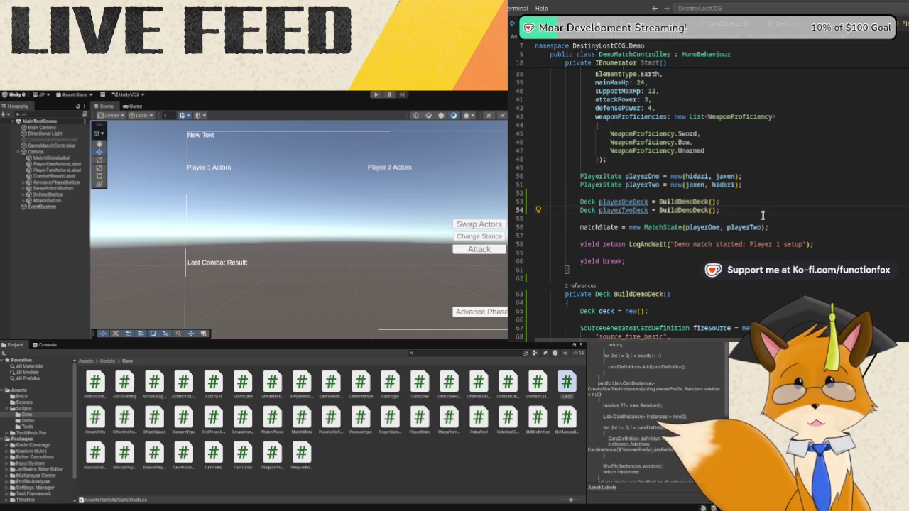
Fill playerOne's and playerTwo's deck zones via AddRange with CreateShuffledInstances("P1") and ("P2").
key(Return)
key(Return)
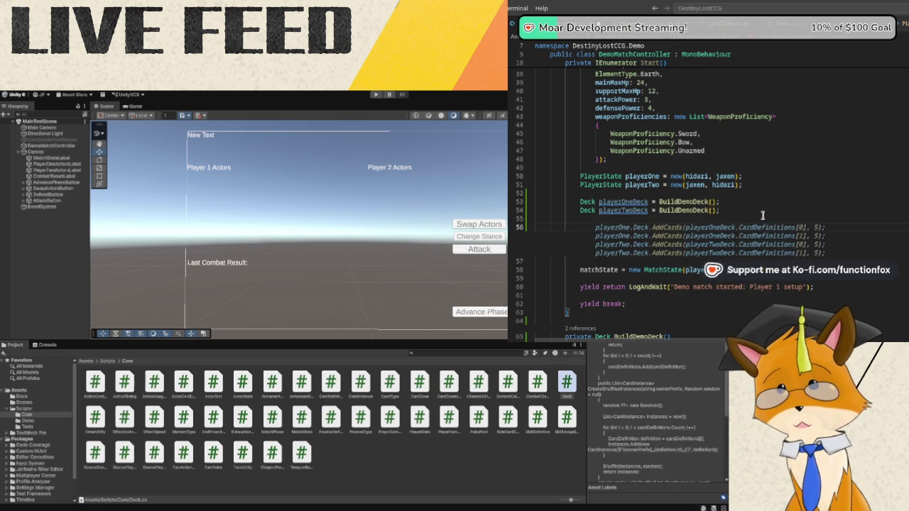
text(playerOne.Zones.)
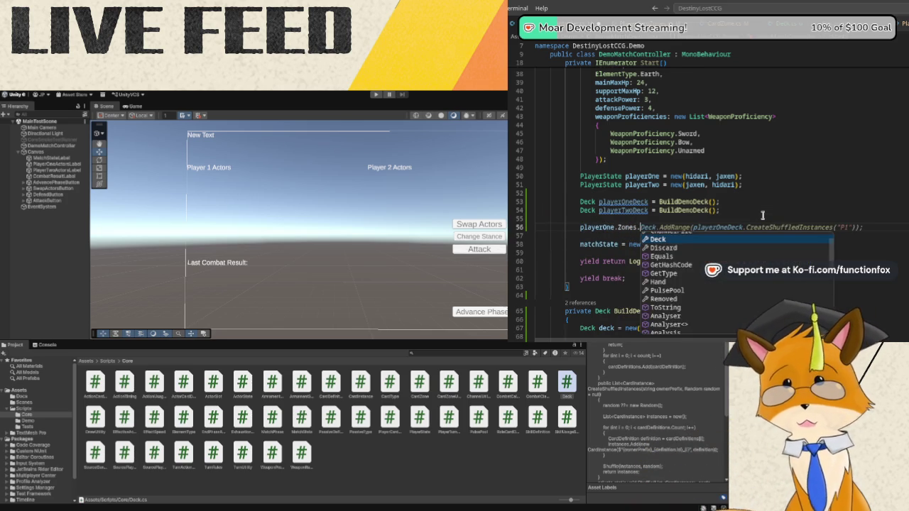
text(Deck.Add)
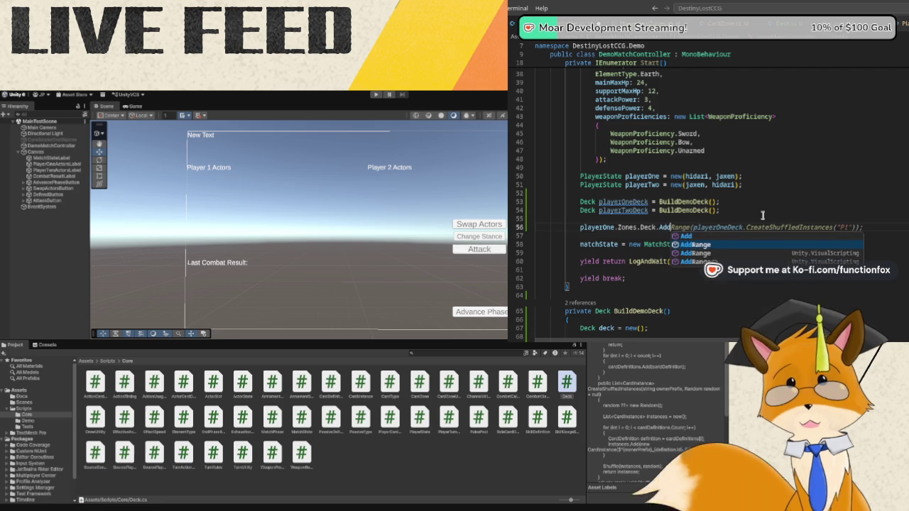
text(Range(pl)
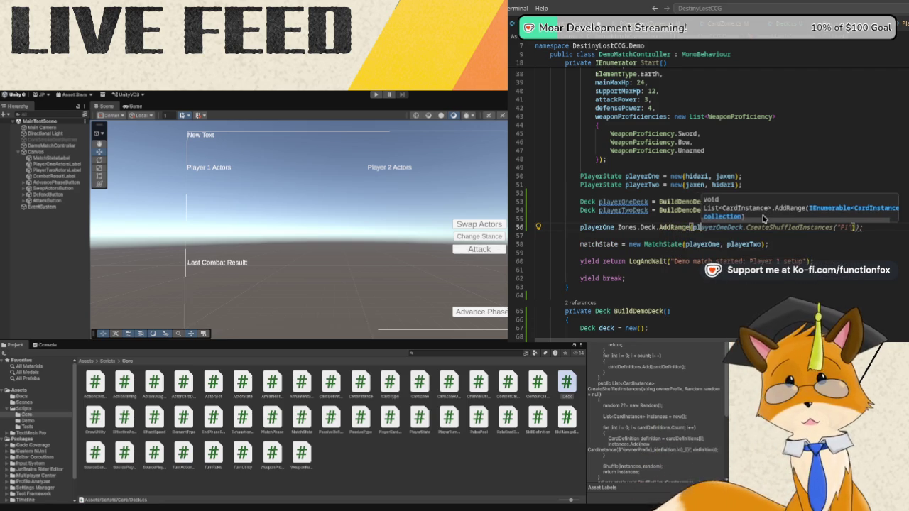
text(ayerOneD)
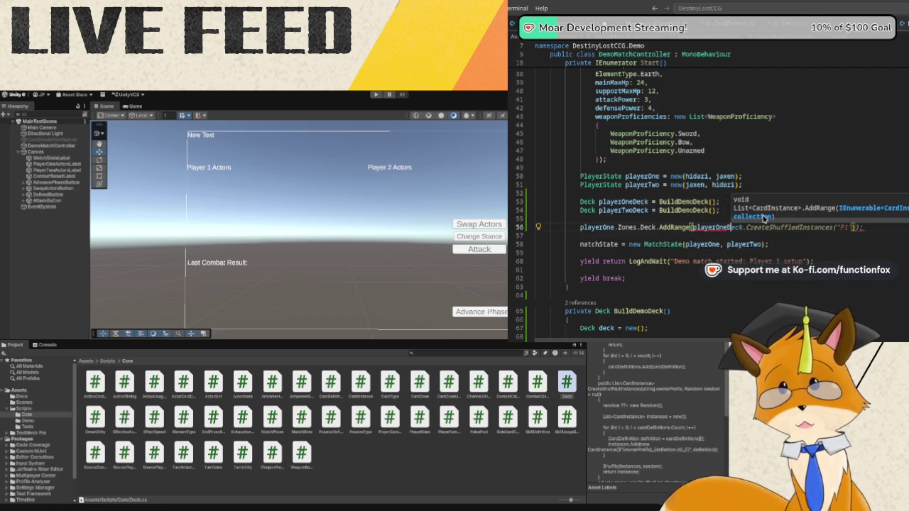
text(eck.Create)
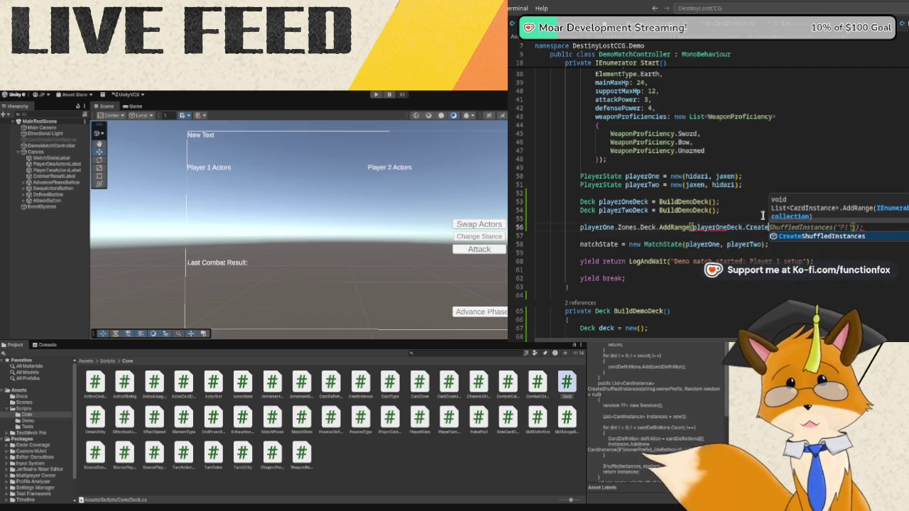
key(Tab)
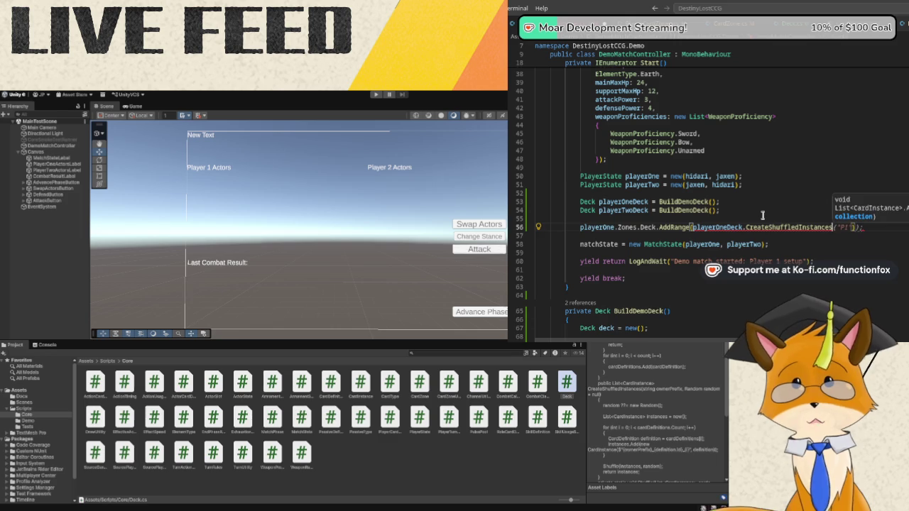
key(End)
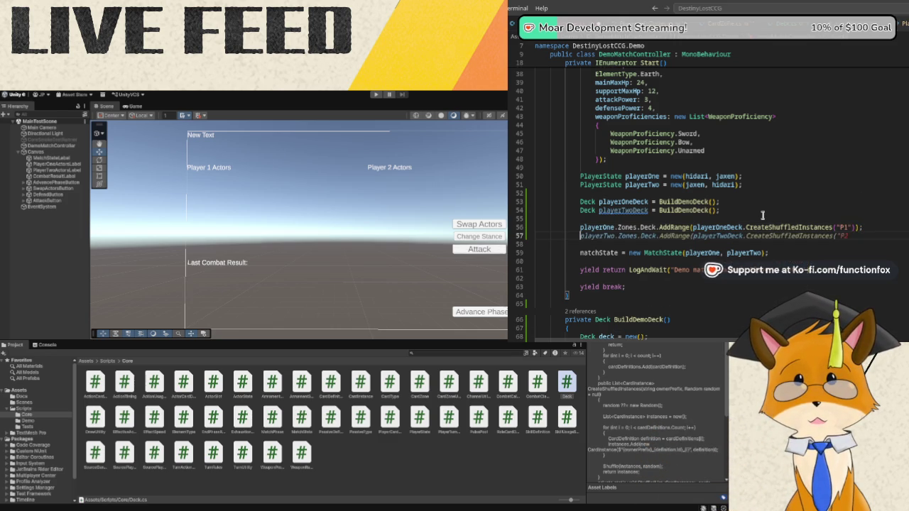
key(Tab)
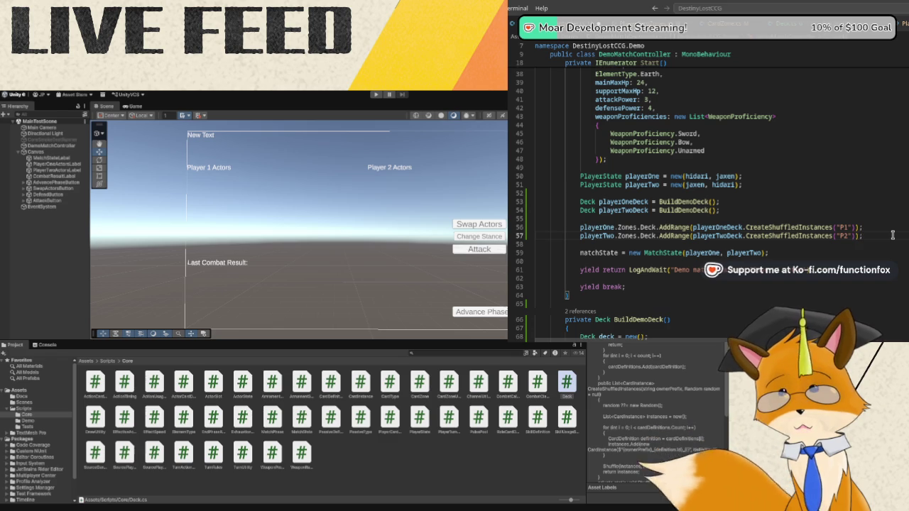
key(Return)
key(Return)
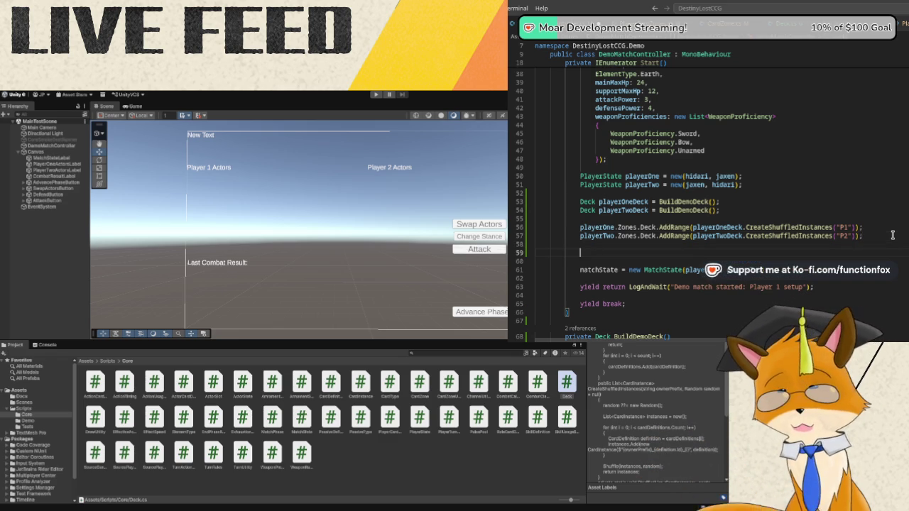
Start a DrawUtility.DrawUntilHandSize call and check the method's definition before returning to Start.
text(DrawUtil)
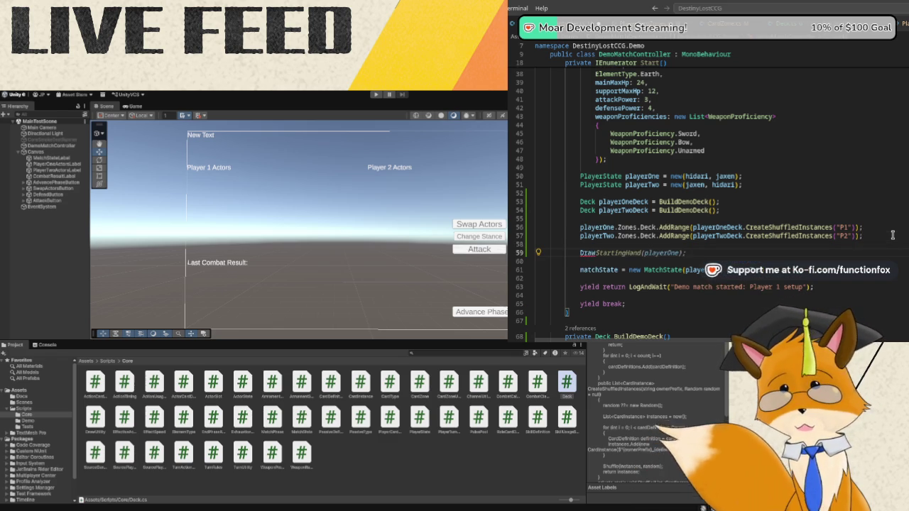
text(ity.Draw)
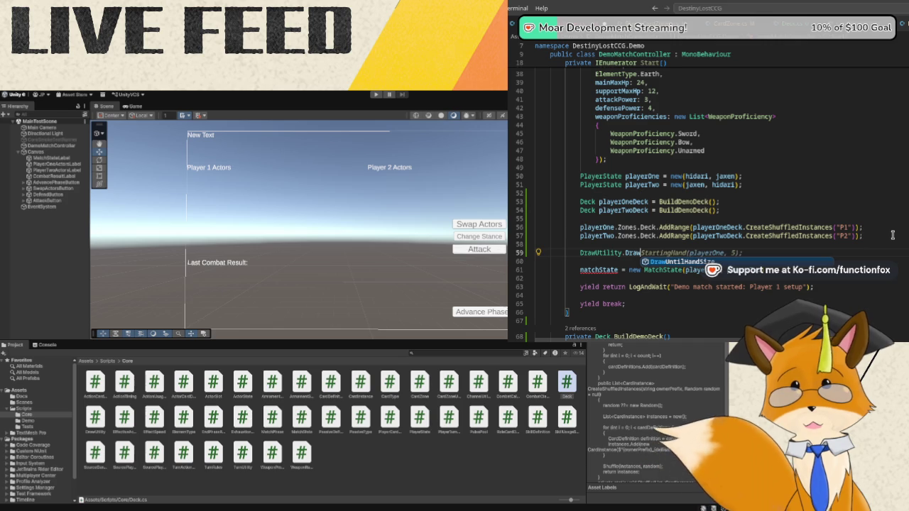
text(Until)
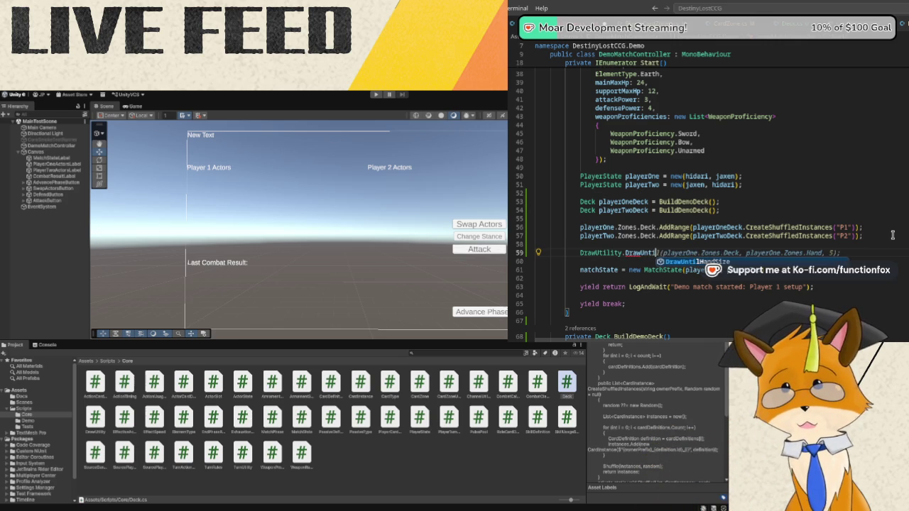
text(HandSize)
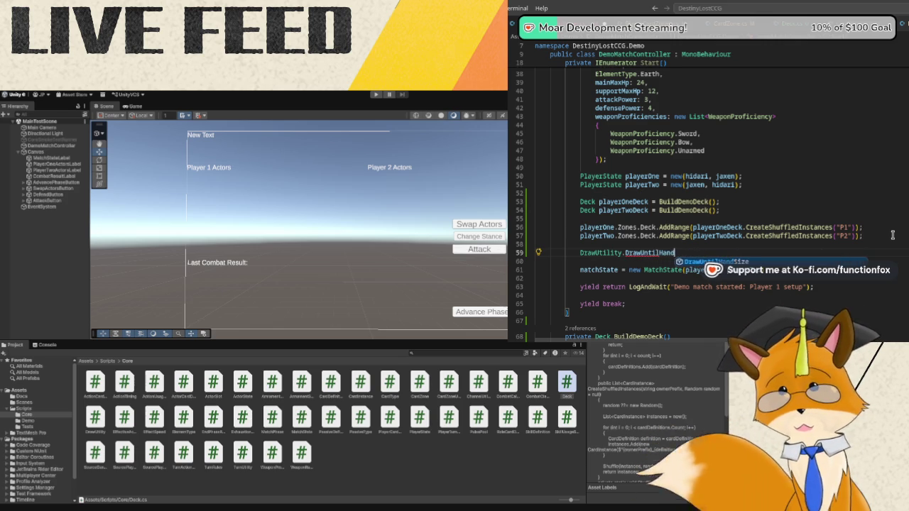
key(Tab)
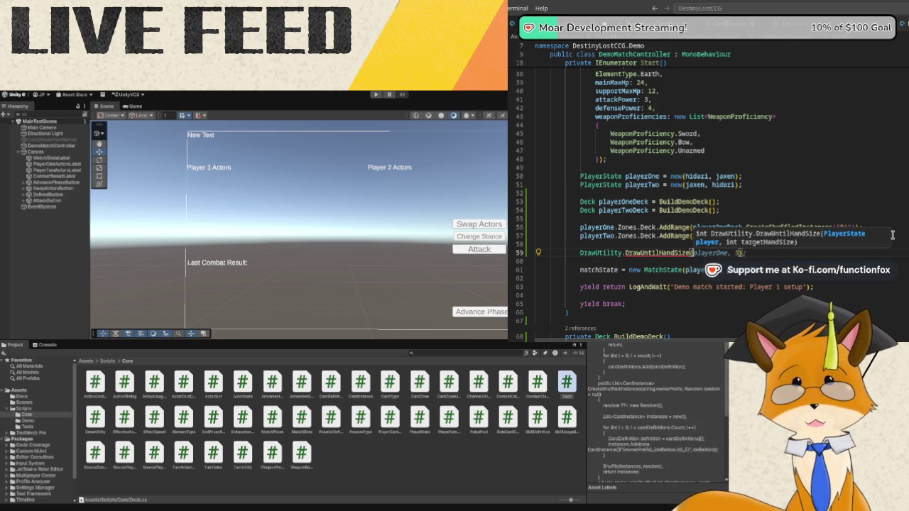
key(BackSpace)
key(BackSpace)
key(BackSpace)
key(BackSpace)
key(BackSpace)
key(BackSpace)
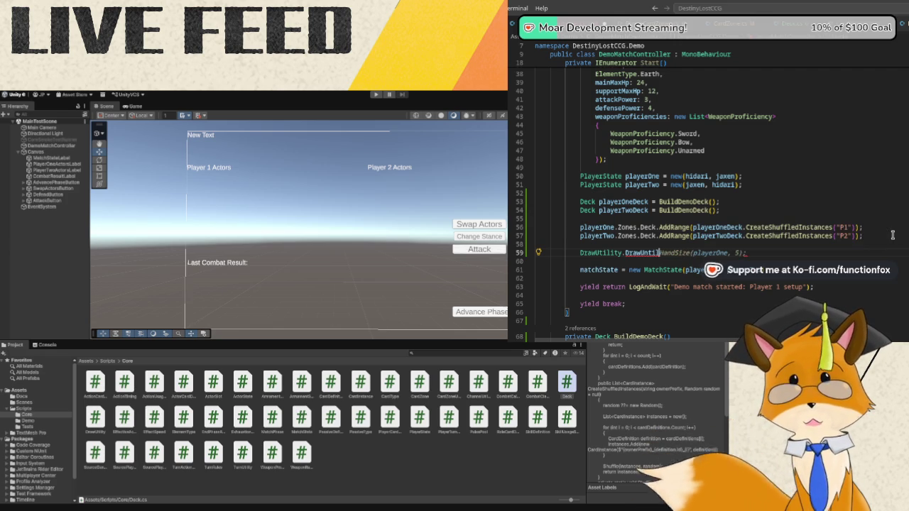
key(BackSpace)
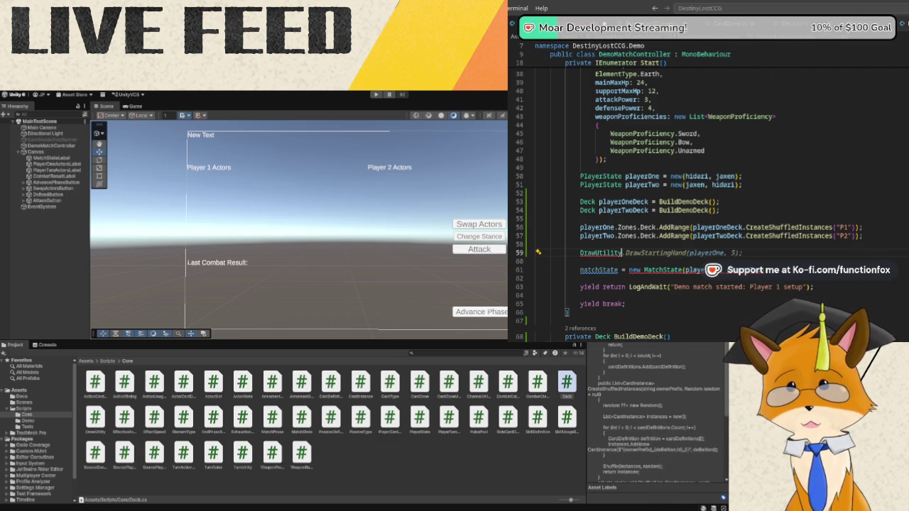
ctrl+click(623, 252)
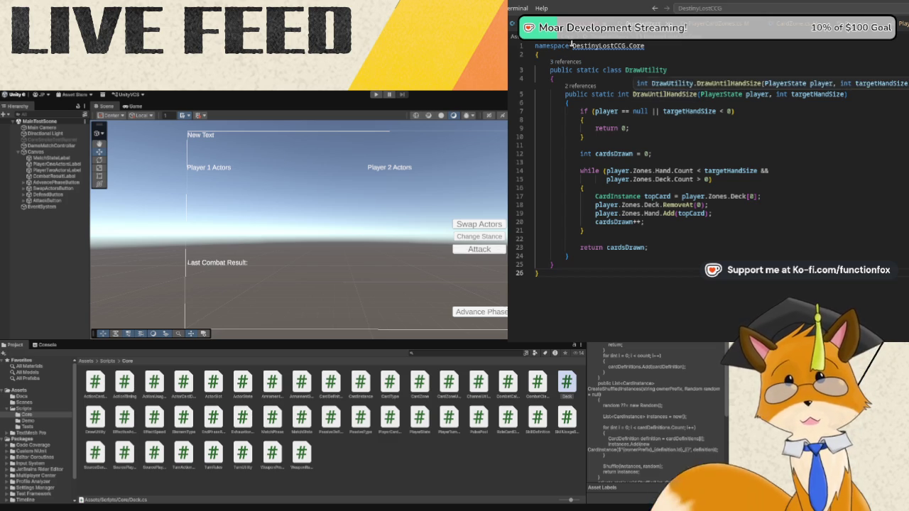
key(alt+Left)
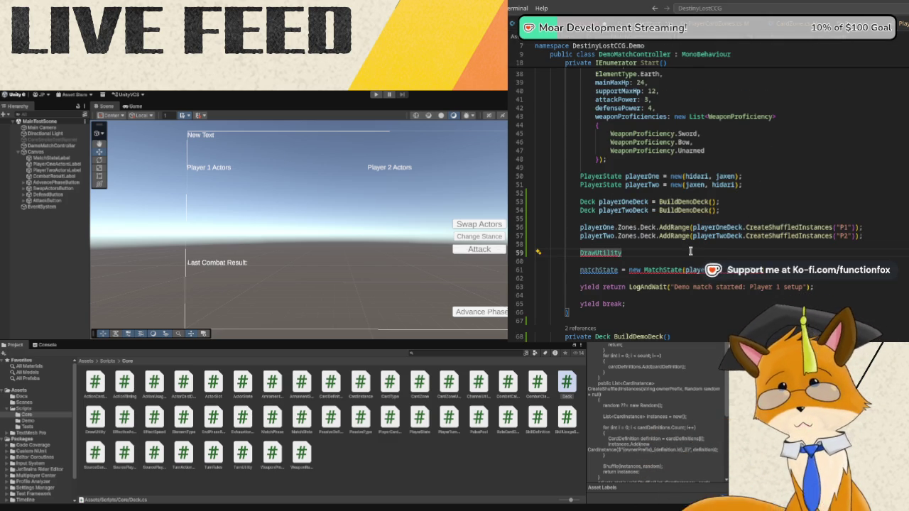
Add DrawUntilHandSize(playerOne, 7) and the matching playerTwo line to draw 7-card opening hands.
text(.Draw)
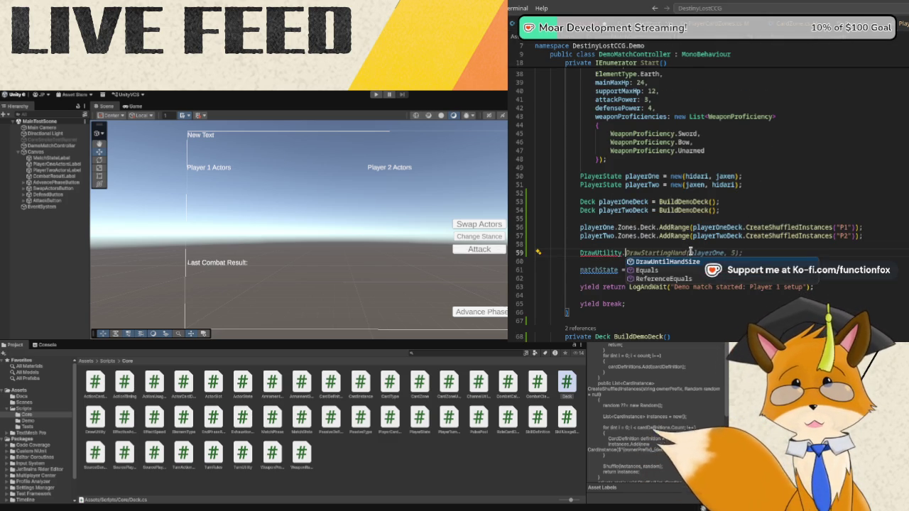
key(Return)
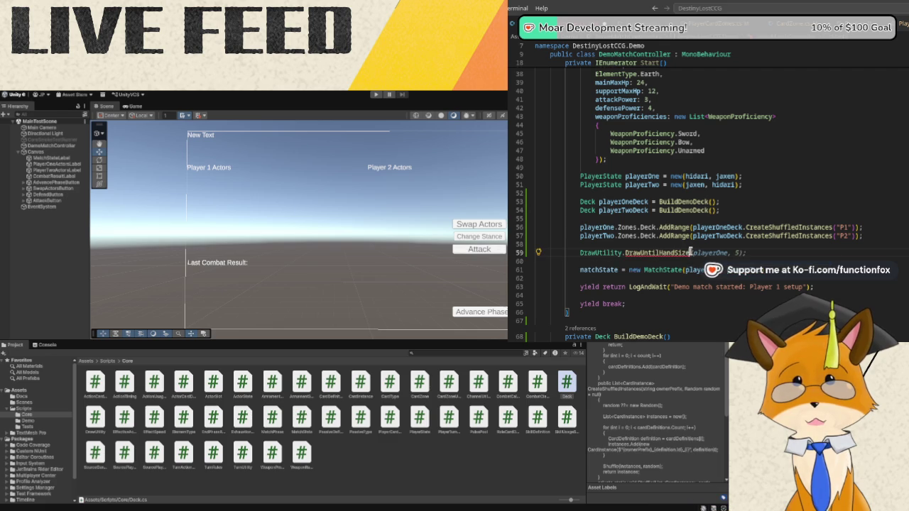
text(playerOne, 5)
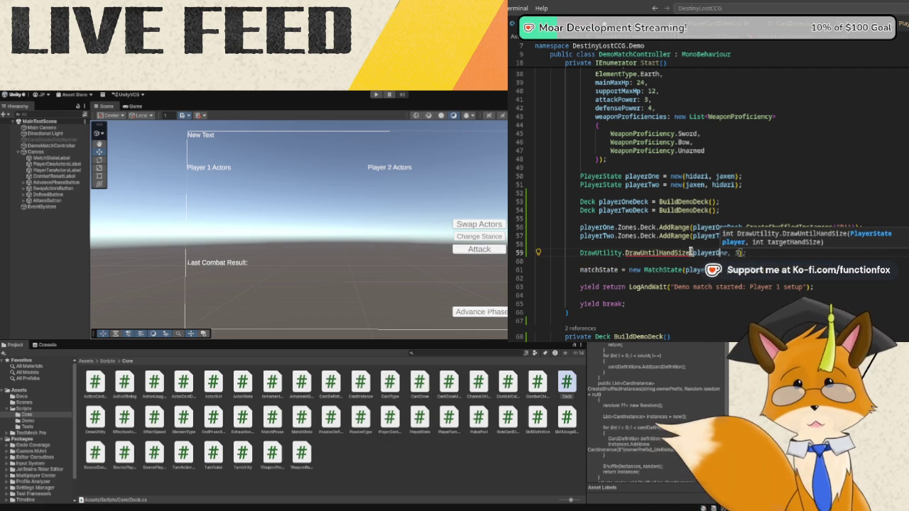
text( 7);)
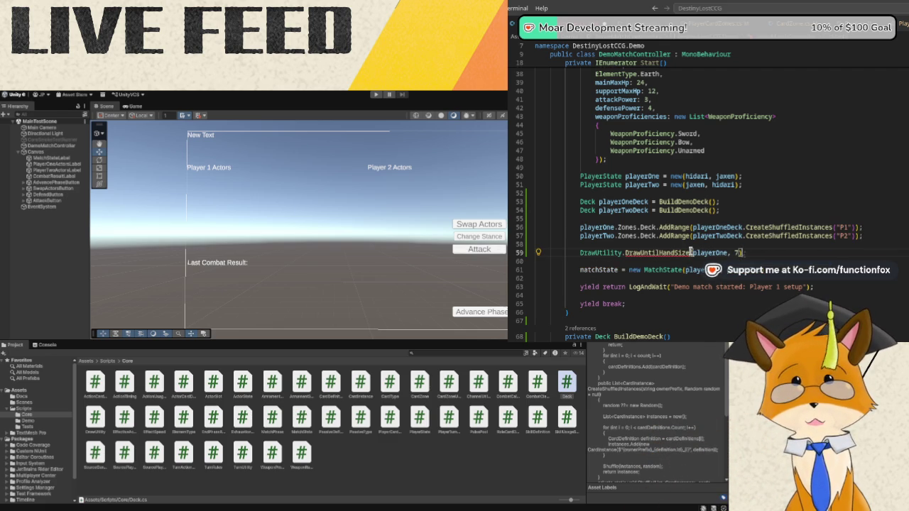
key(Tab)
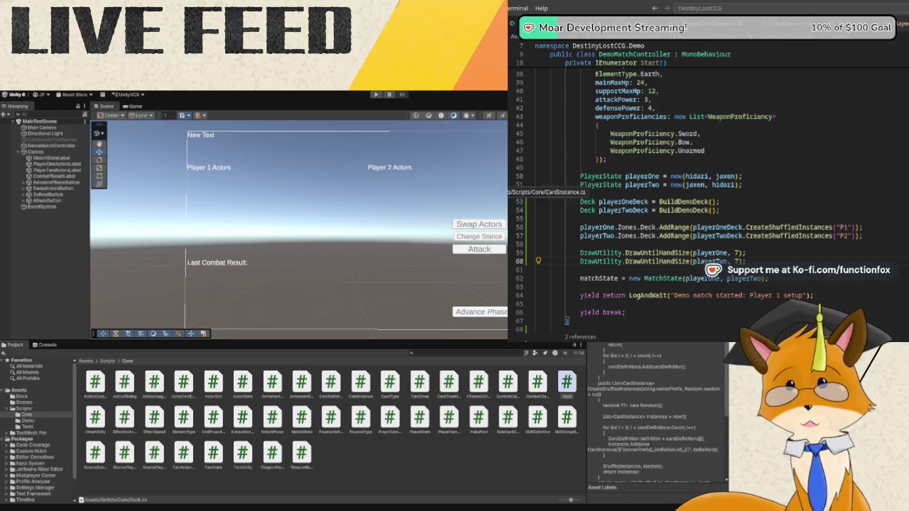
Cycle through CardDefinition, CardInstance, ChannelUtility and DrawUtility, ending on EffectiveActorProfile.cs.
key(ctrl+Tab)
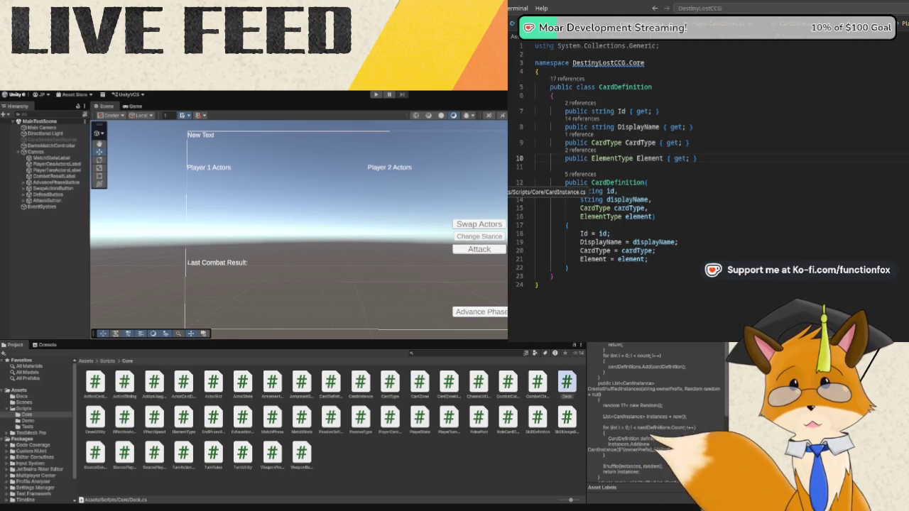
key(ctrl+Tab)
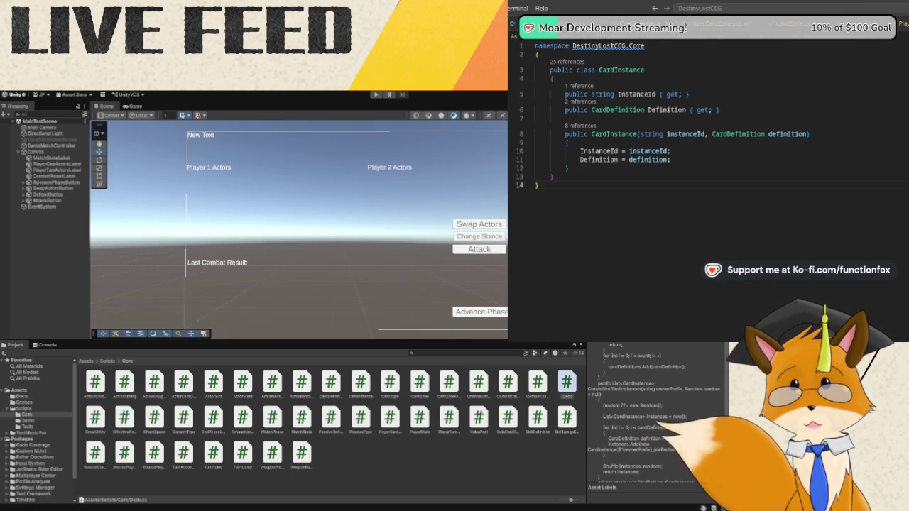
key(ctrl+Tab)
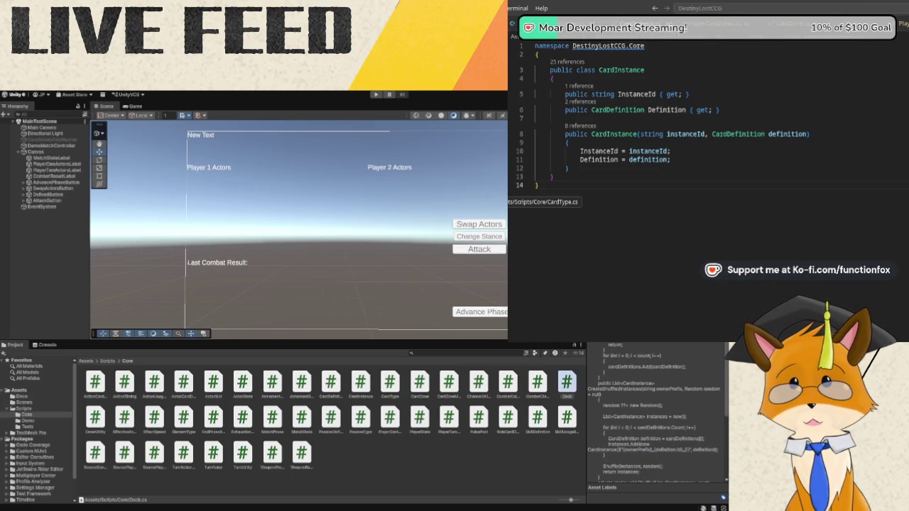
key(ctrl+Tab)
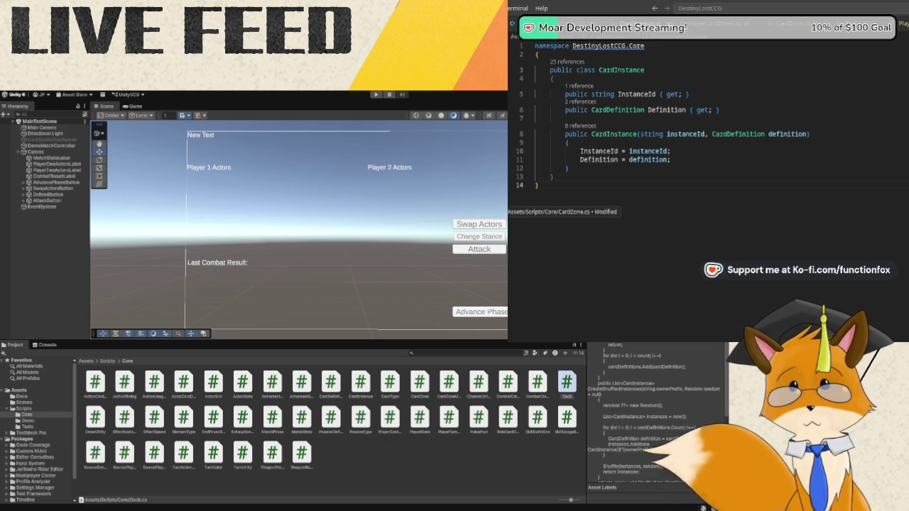
key(ctrl+Tab)
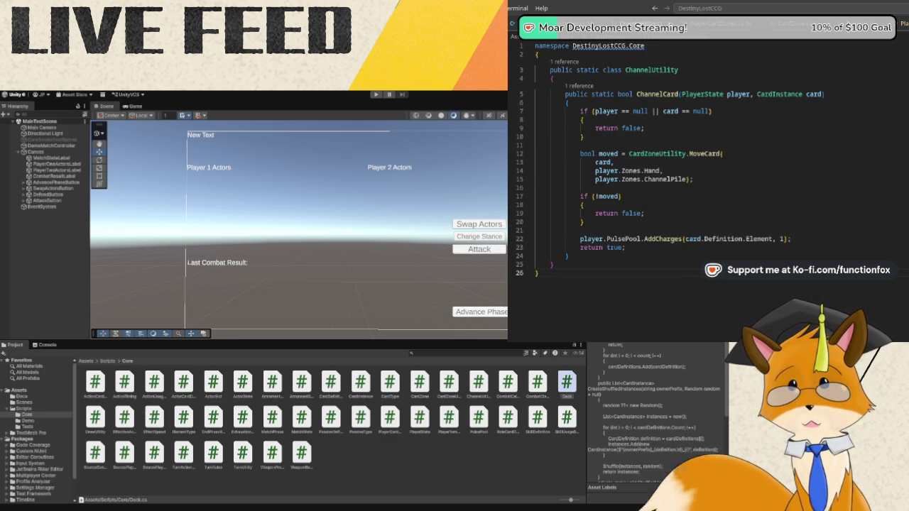
key(ctrl+Tab)
key(ctrl+Tab)
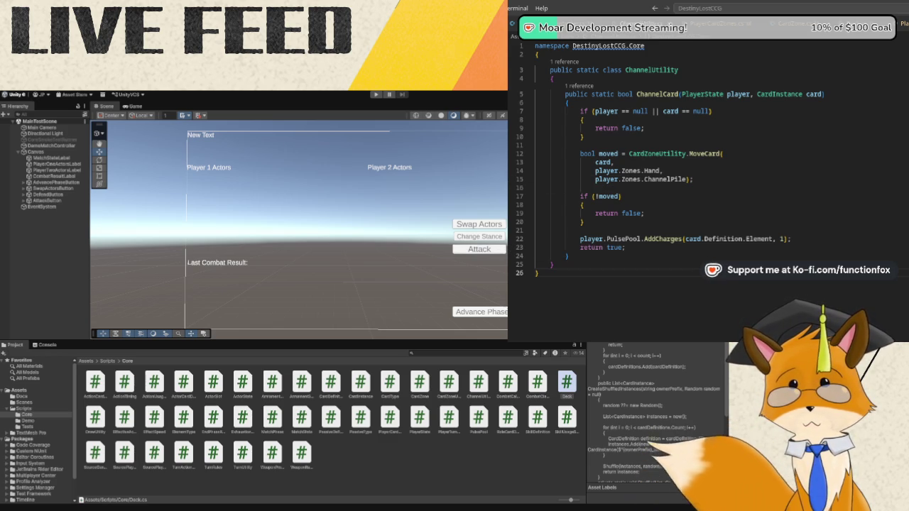
key(ctrl+Tab)
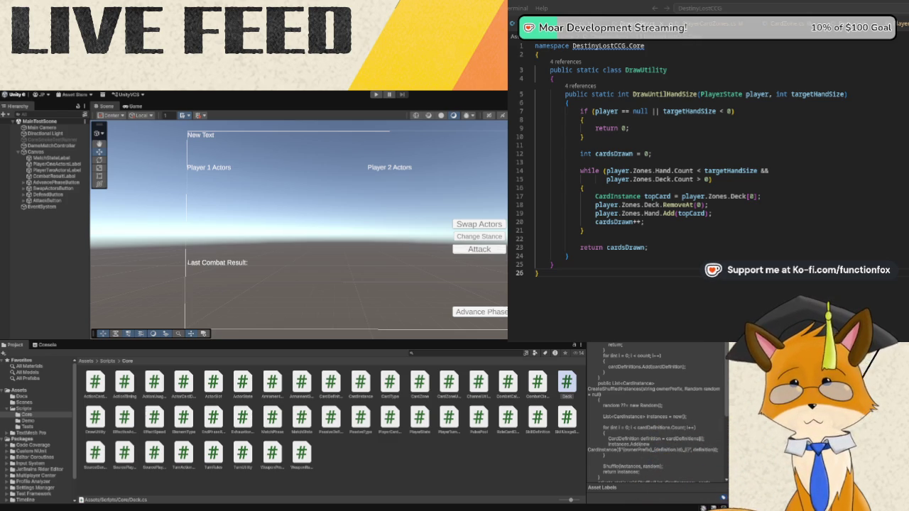
key(ctrl+Tab)
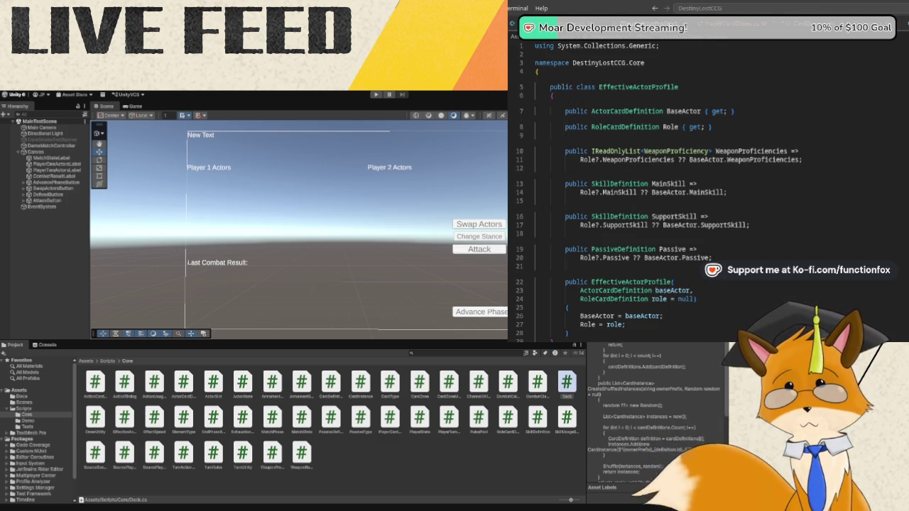
Step through EffectSpeed, ElementType, EndPhaseResult, PlayerState and SourcePlayState to reach TurnRules.cs.
scroll(603, 203, down, 1)
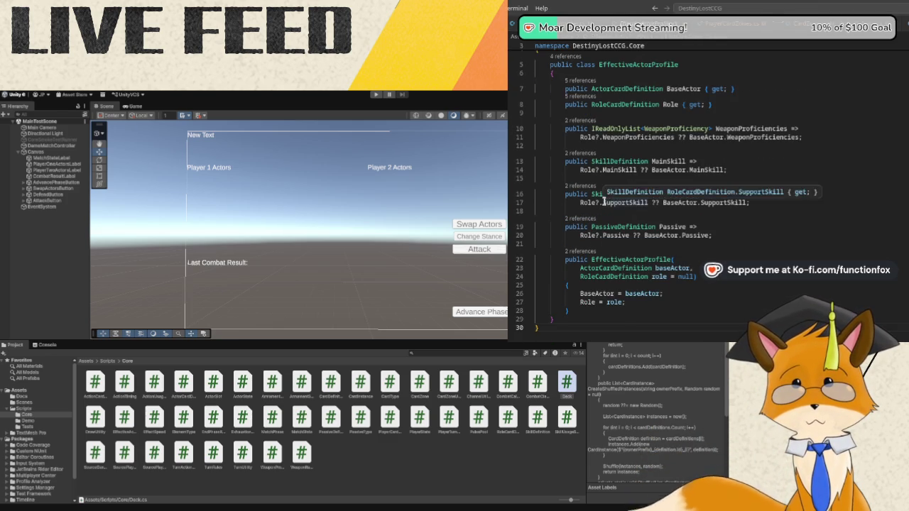
scroll(604, 202, up, 1)
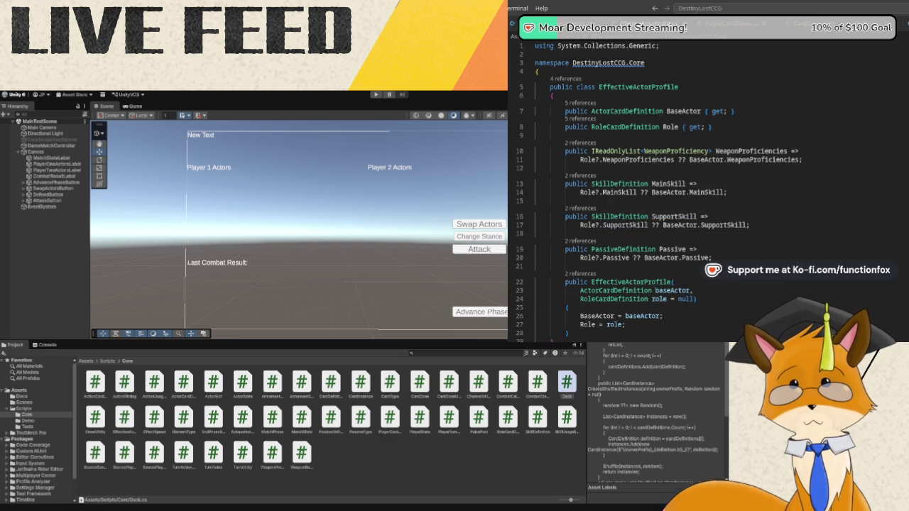
key(ctrl+Tab)
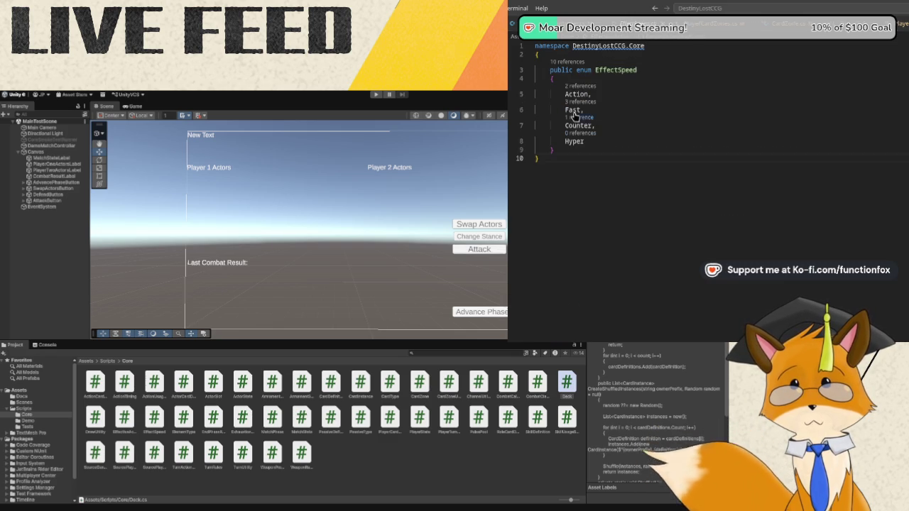
key(ctrl+Tab)
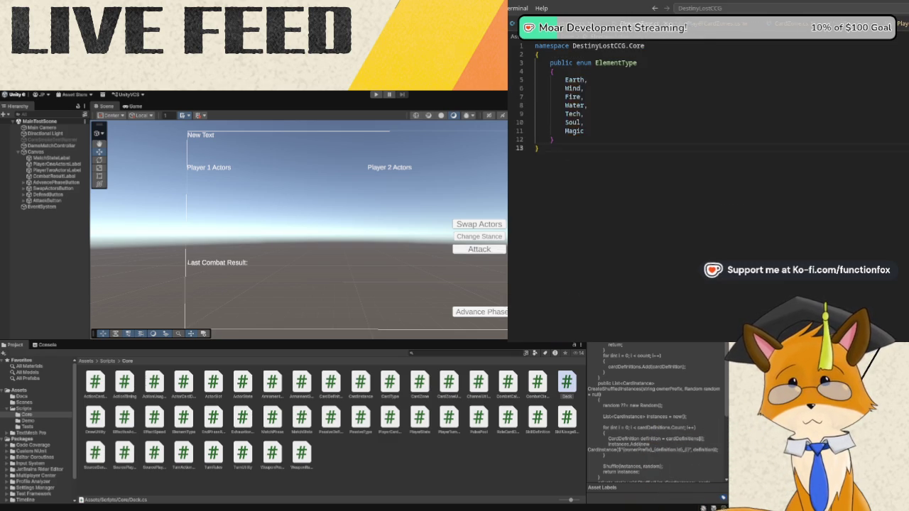
key(ctrl+Tab)
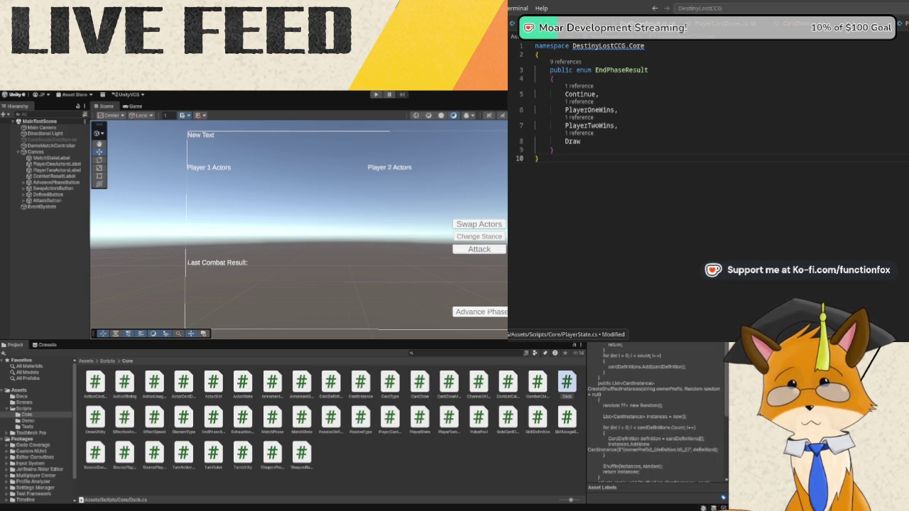
click(678, 24)
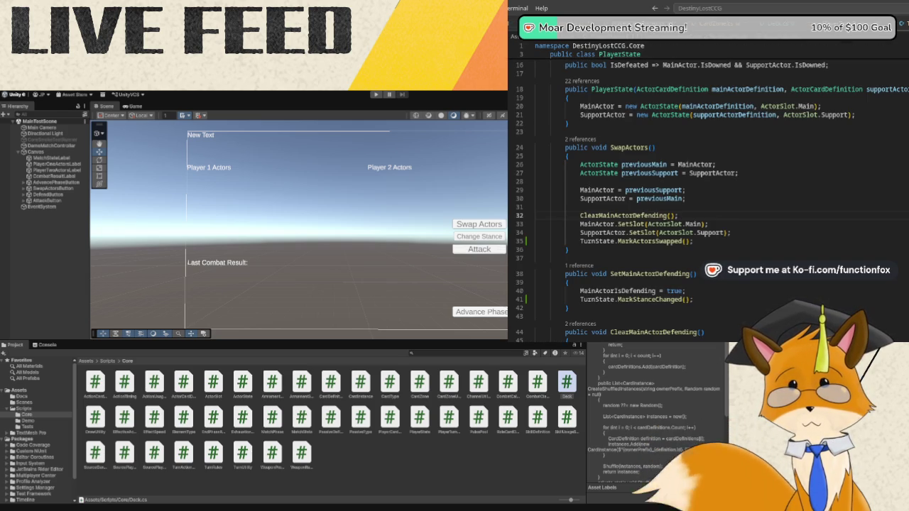
scroll(678, 256, up, 3)
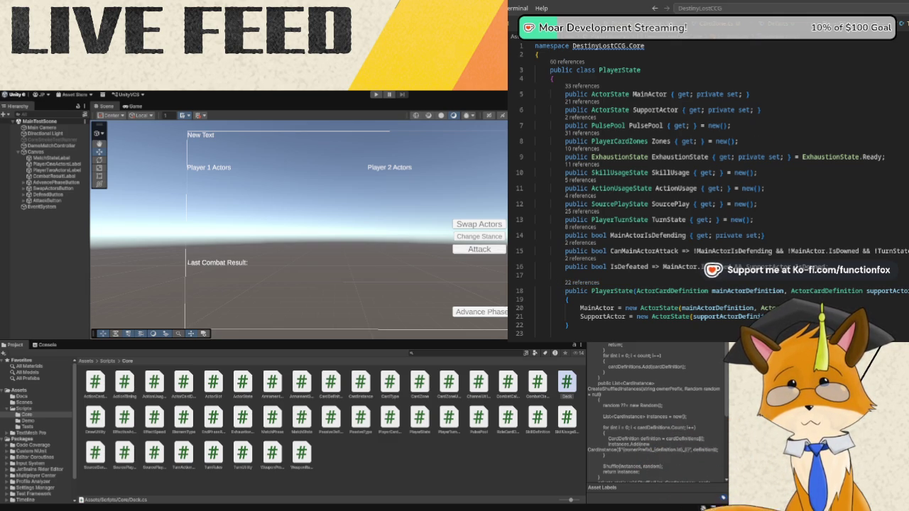
key(ctrl+Tab)
key(ctrl+Tab)
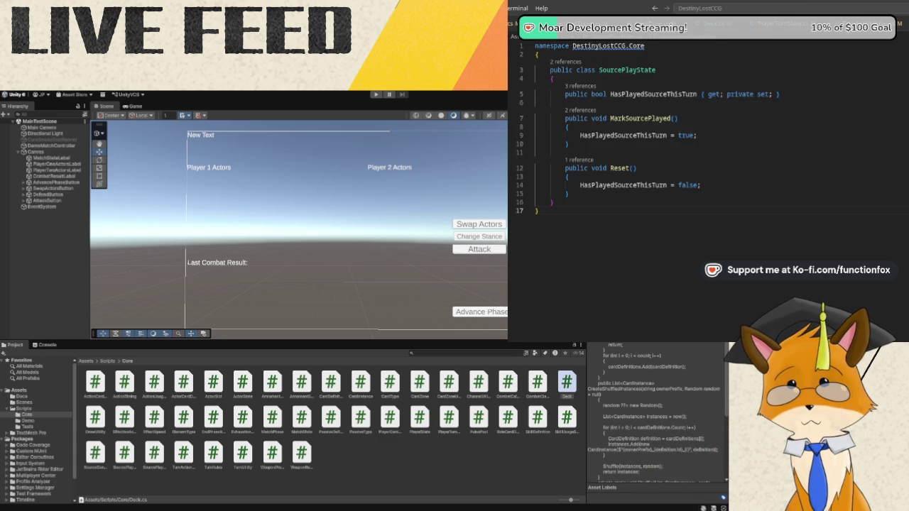
key(ctrl+Tab)
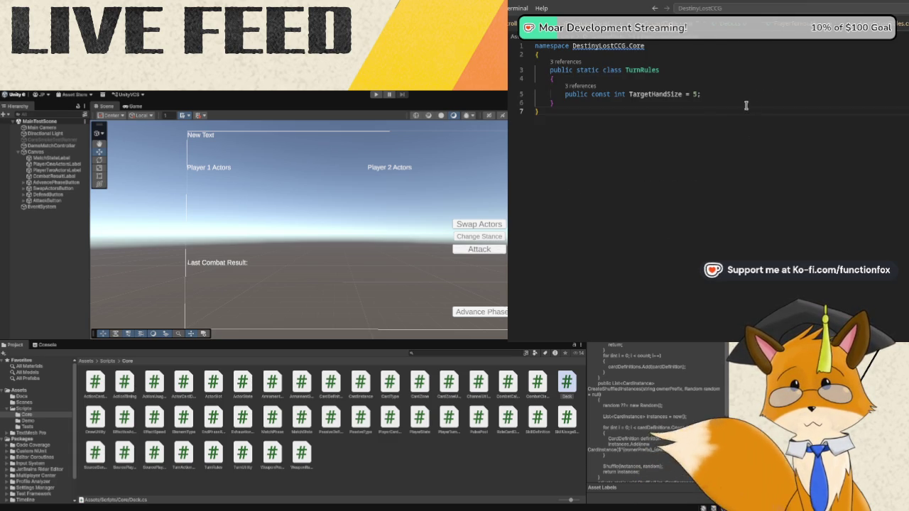
Change TurnRules.TargetHandSize from 5 to 7.
key(BackSpace)
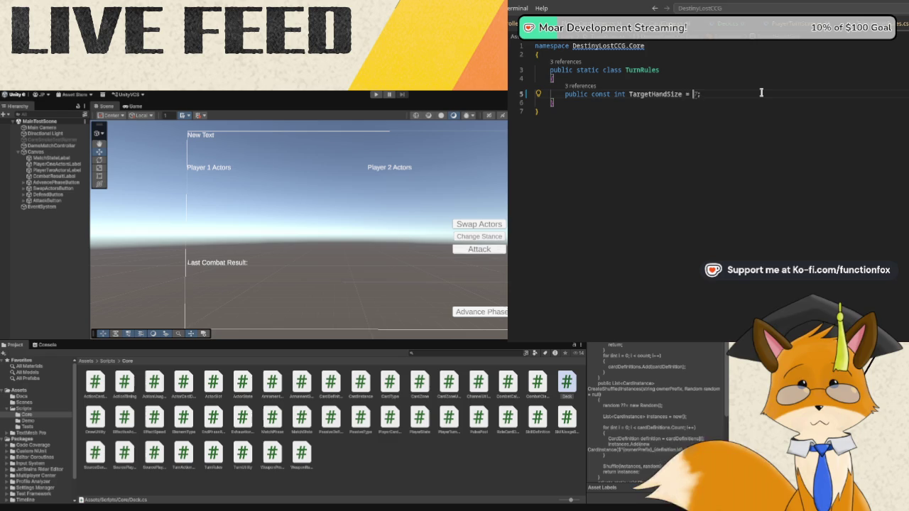
text(7;)
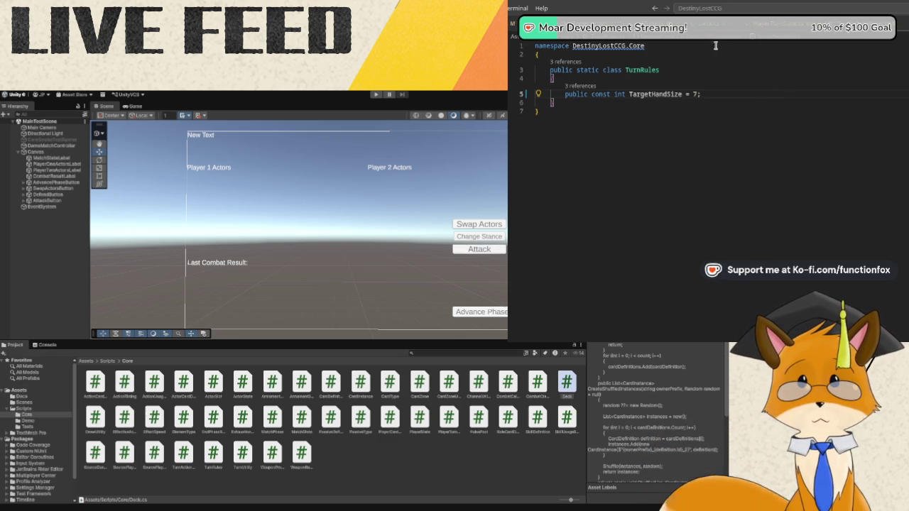
key(ctrl+z)
Replace the hard-coded 7 in both DemoMatchController hand draws with TurnRules.TargetHandSize.
key(ctrl+Tab)
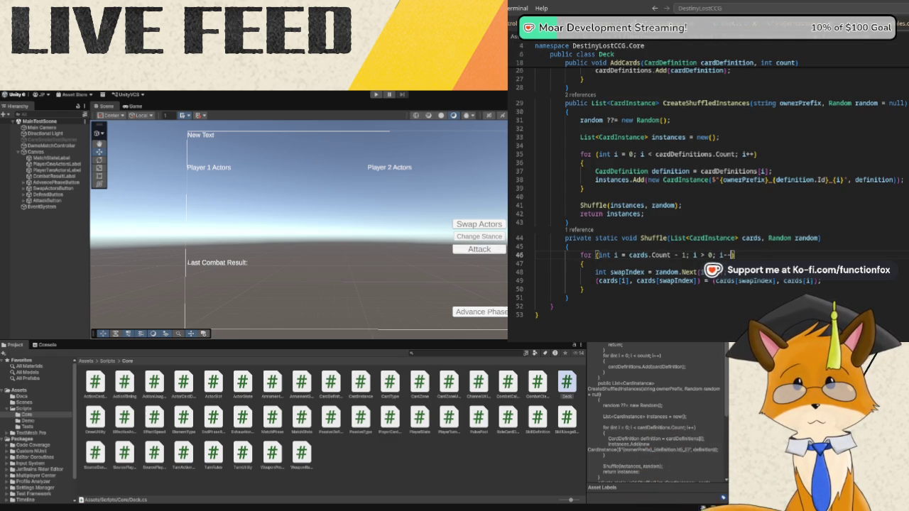
key(ctrl+Tab)
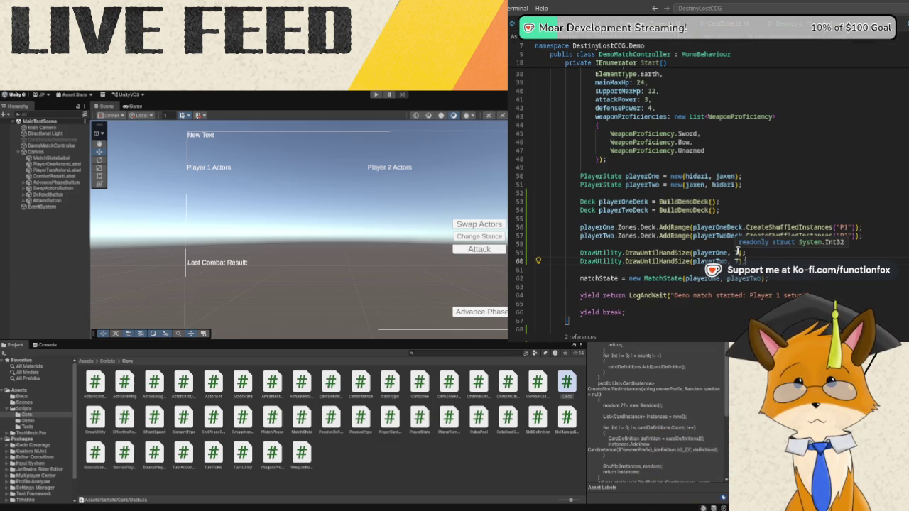
click(737, 253)
key(BackSpace)
text(TurnRules.TargetHandSize)
key(Tab)
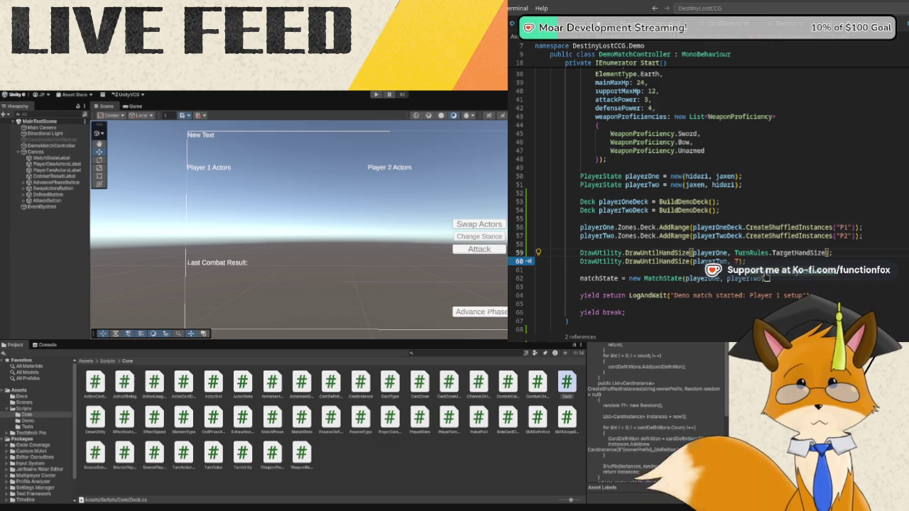
key(Tab)
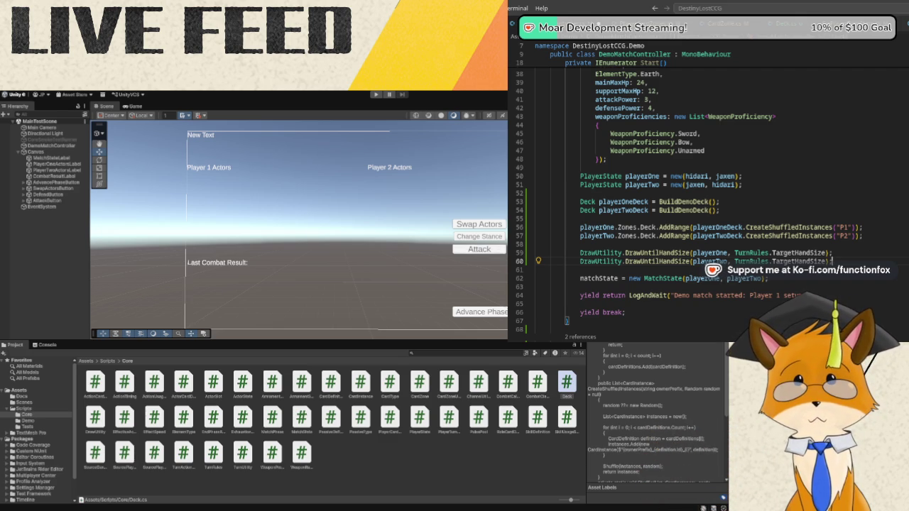
scroll(668, 223, down, 3)
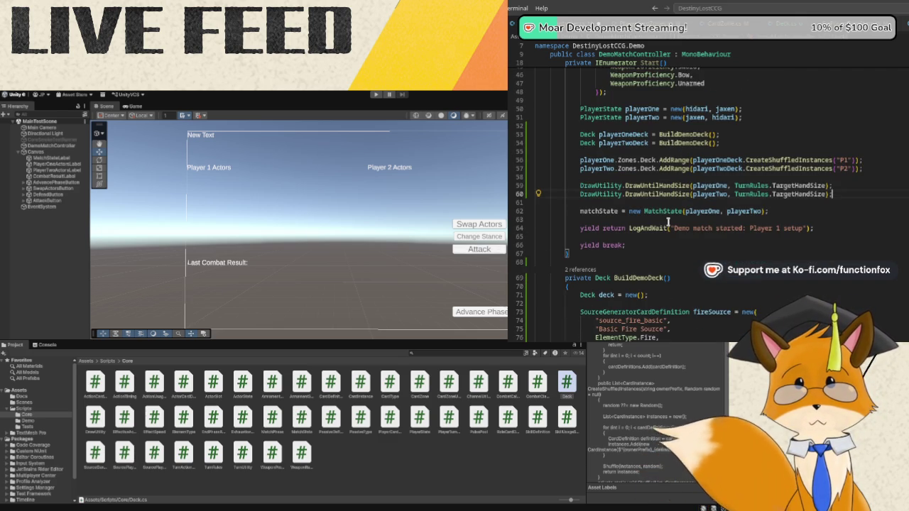
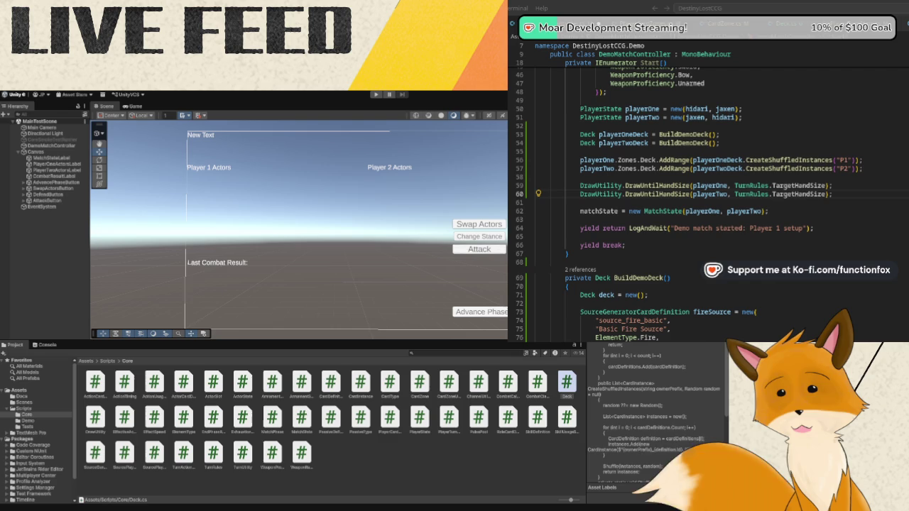
Review the playerOneDeck and playerTwoDeck building lines in DemoMatchController's Start method.
scroll(779, 212, up, 1)
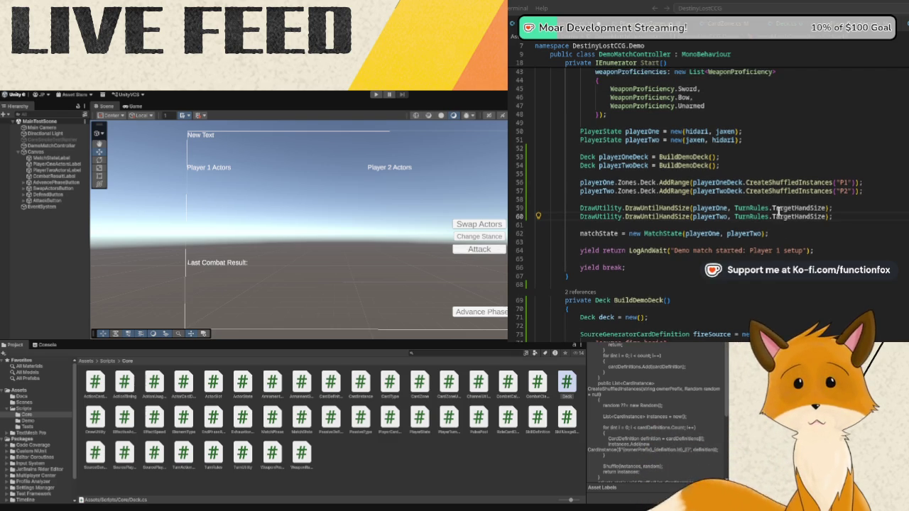
scroll(779, 212, up, 6)
scroll(779, 197, down, 6)
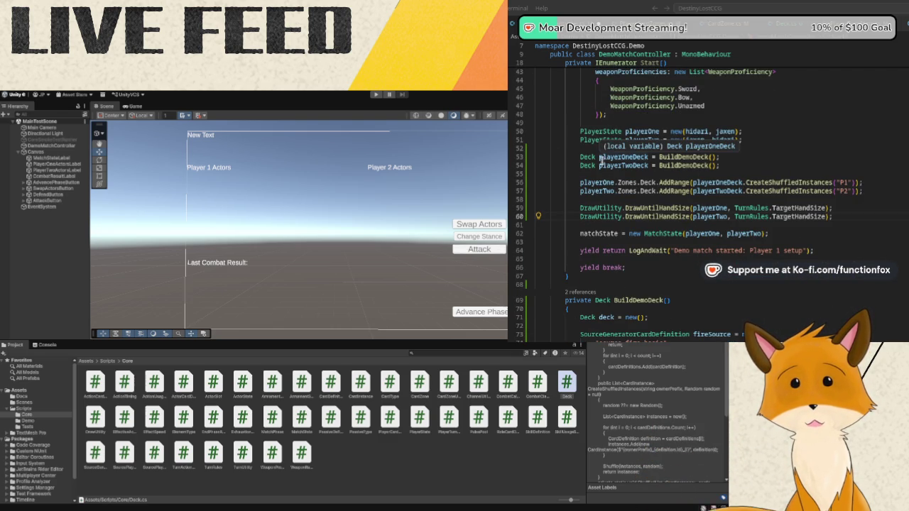
mouse_move(722, 168)
mouse_down()
mouse_move(630, 153)
mouse_move(580, 157)
mouse_up()
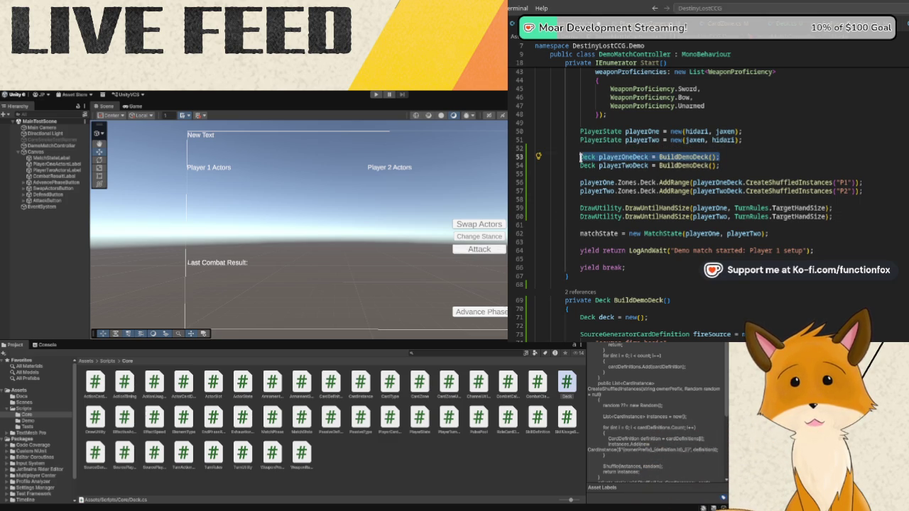
click(726, 164)
drag(725, 164, 574, 169)
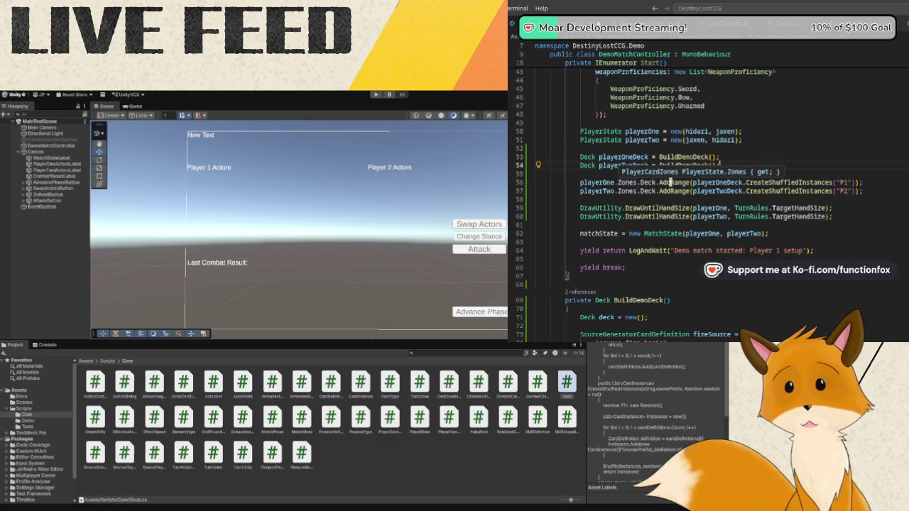
click(567, 276)
key(alt+Tab)
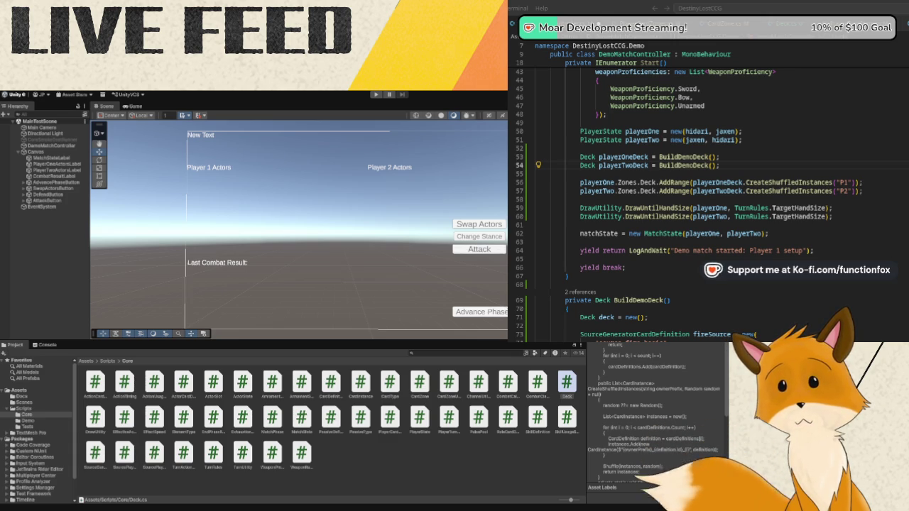
Reselect the deck-building lines and check where DrawUntilHandSize is called.
drag(582, 157, 720, 166)
click(722, 165)
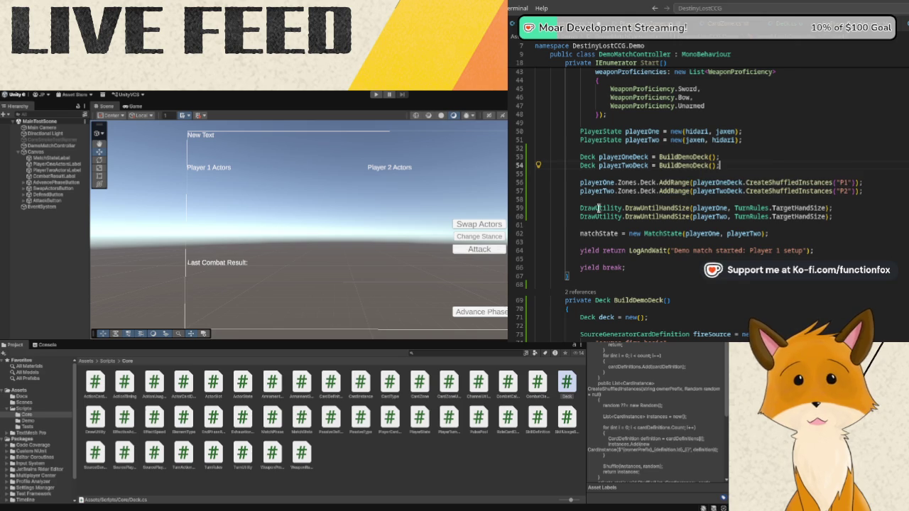
mouse_move(601, 205)
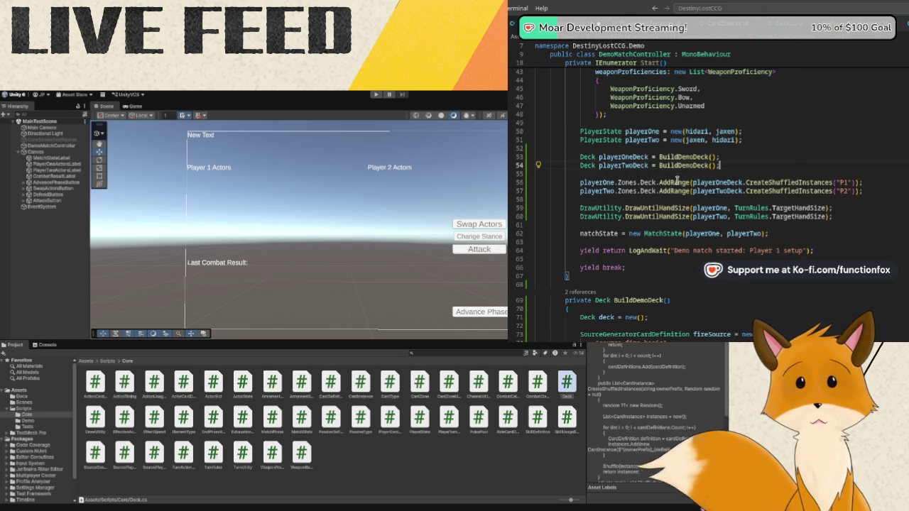
click(625, 209)
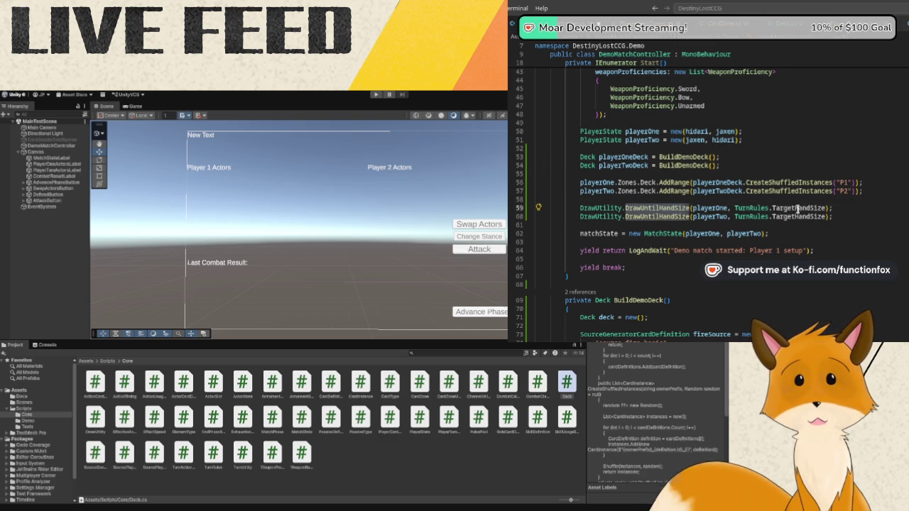
click(844, 225)
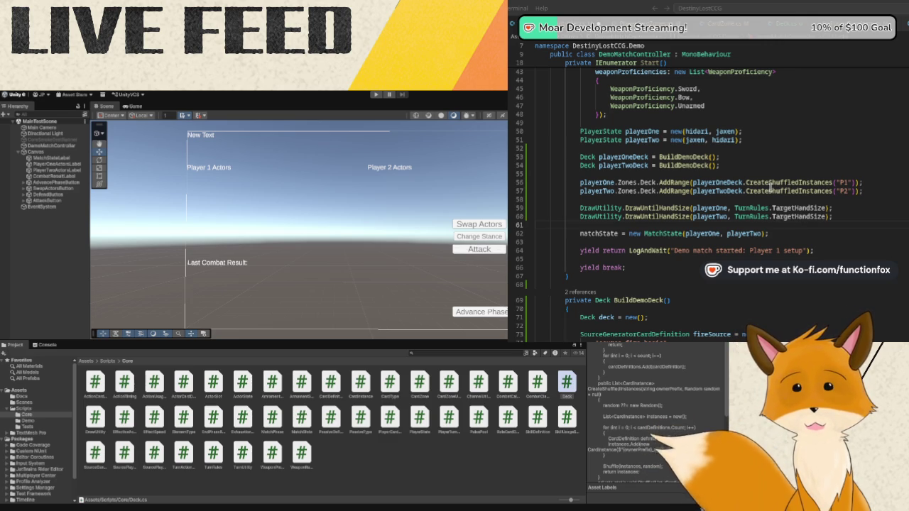
click(757, 151)
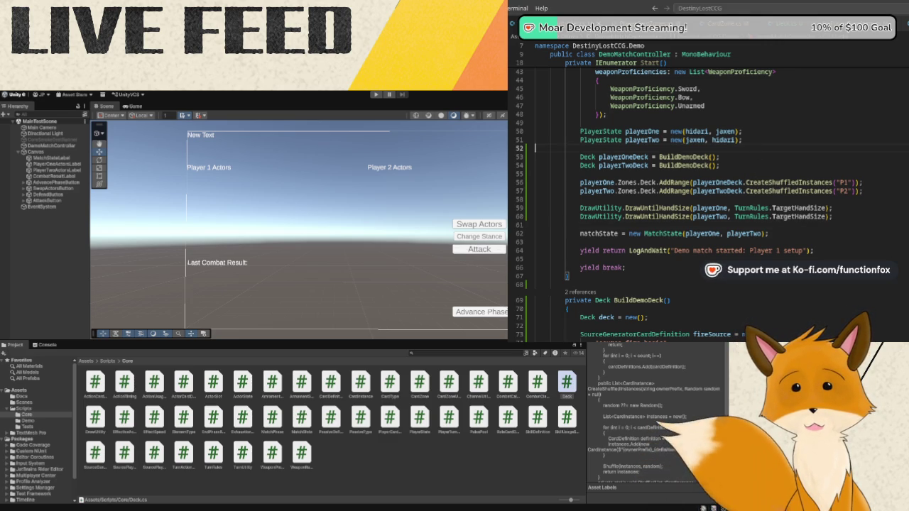
Browse the Core folder scripts in Unity, previewing the ActionCardDefinition script's code.
click(125, 434)
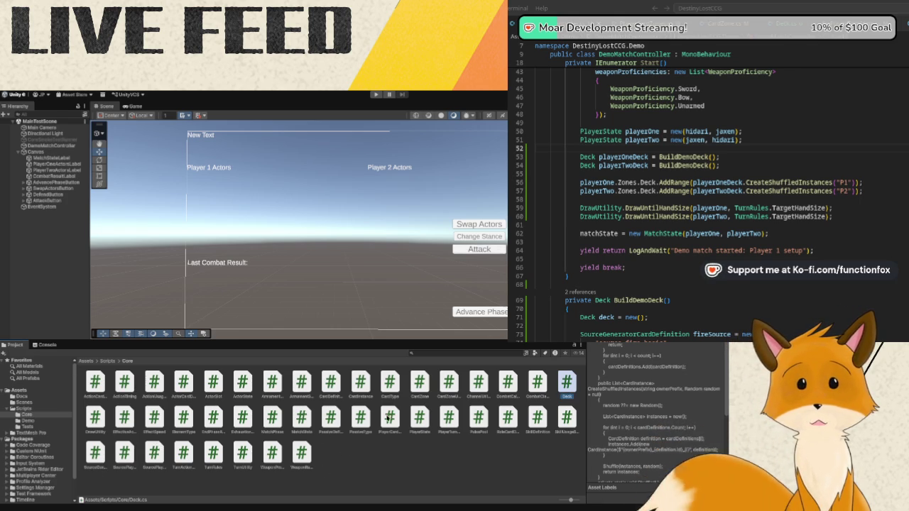
click(299, 452)
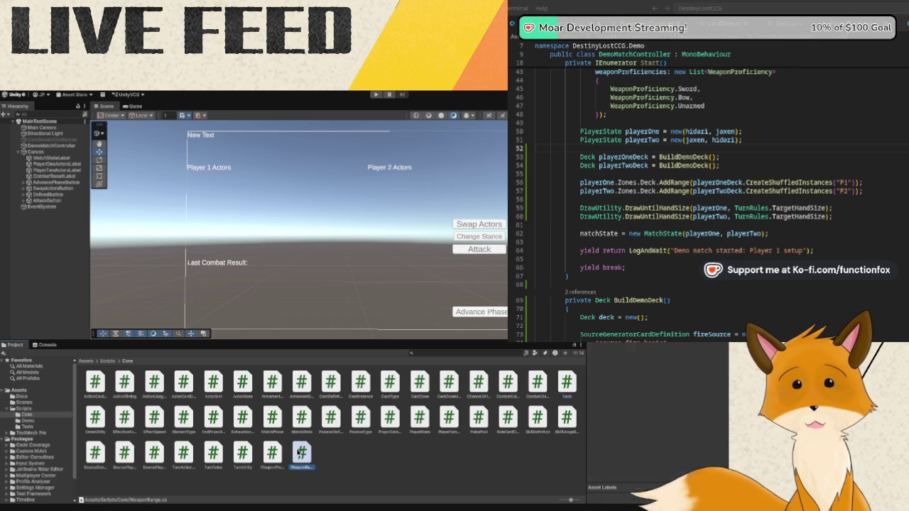
shift+click(96, 396)
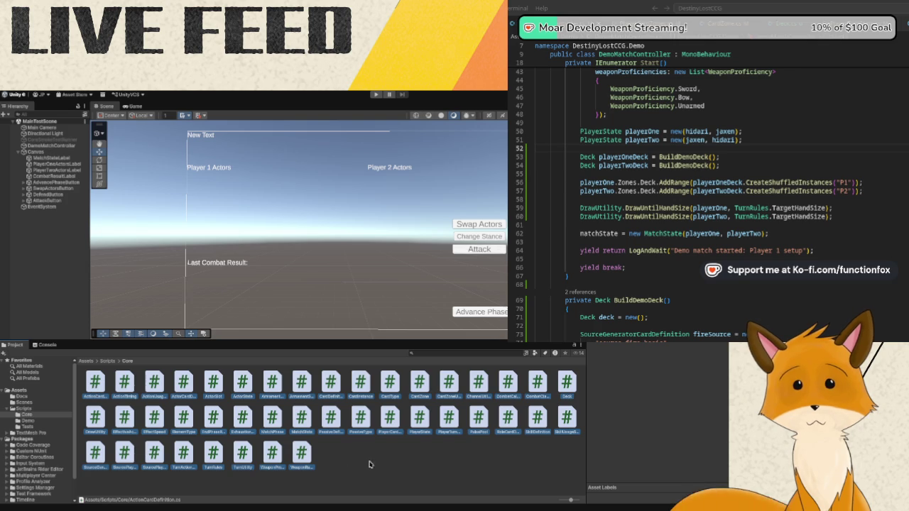
click(95, 383)
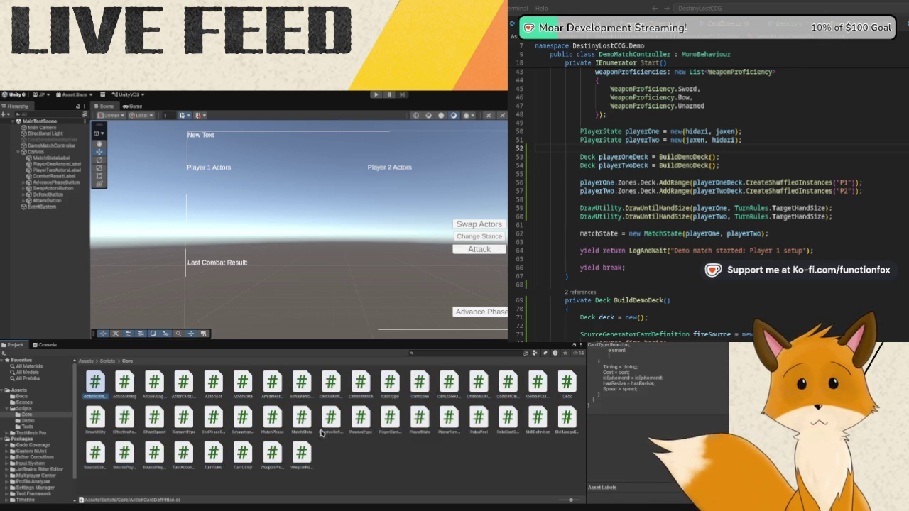
click(302, 452)
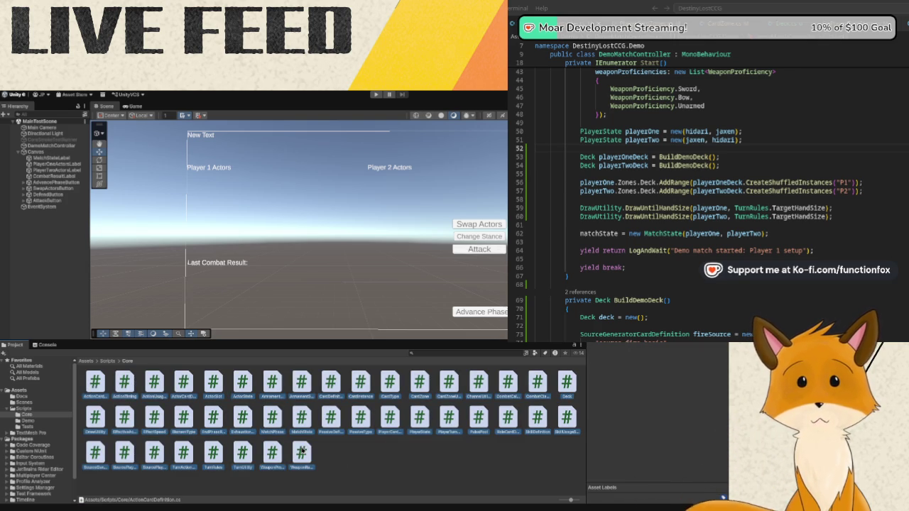
click(377, 461)
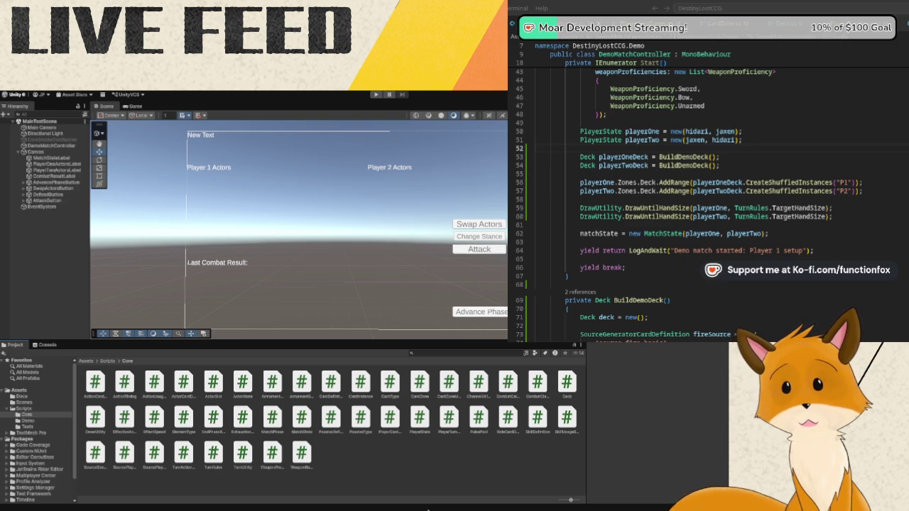
click(103, 387)
click(316, 447)
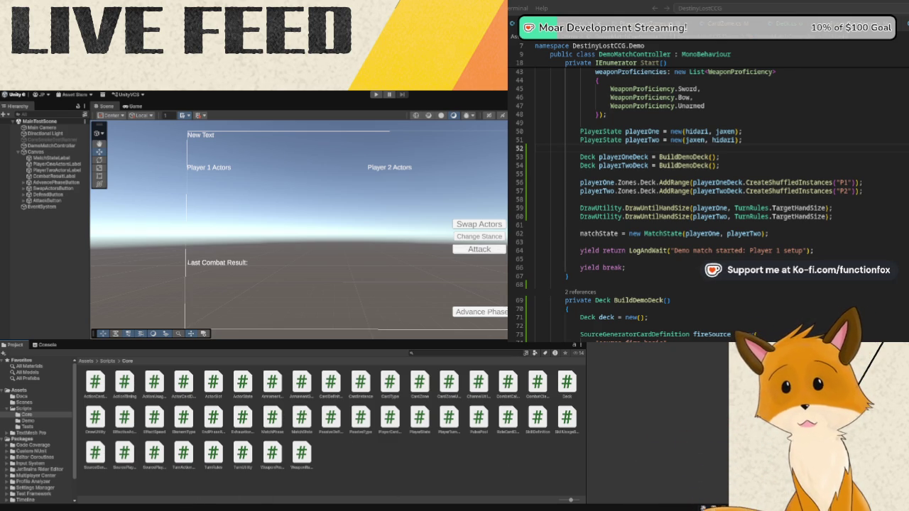
key(alt+Tab)
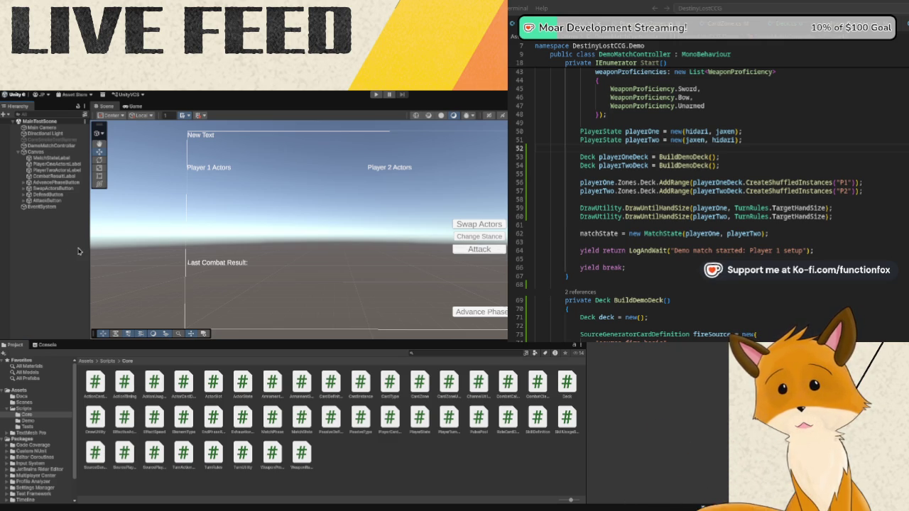
Add '[SerializeField] private TMP_Text activePlayerHandLabel;' on a new line below demoStepDelay.
click(566, 162)
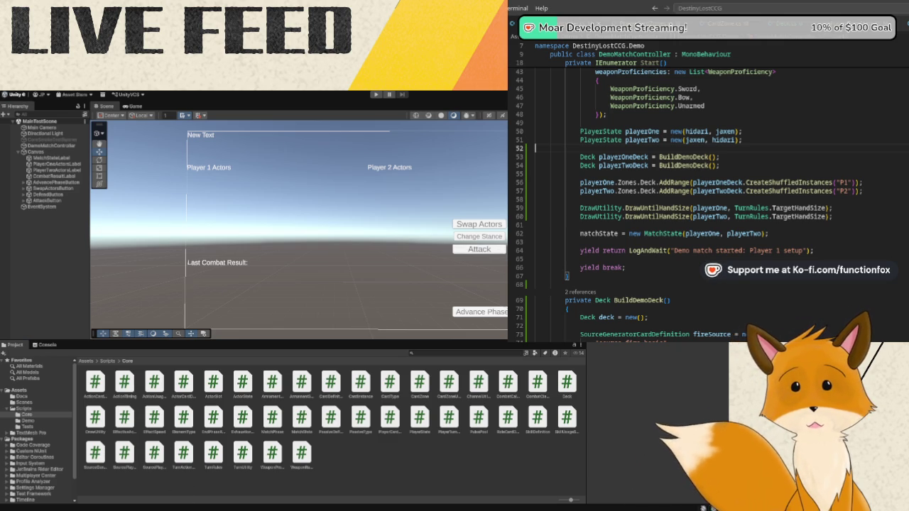
scroll(594, 160, up, 10)
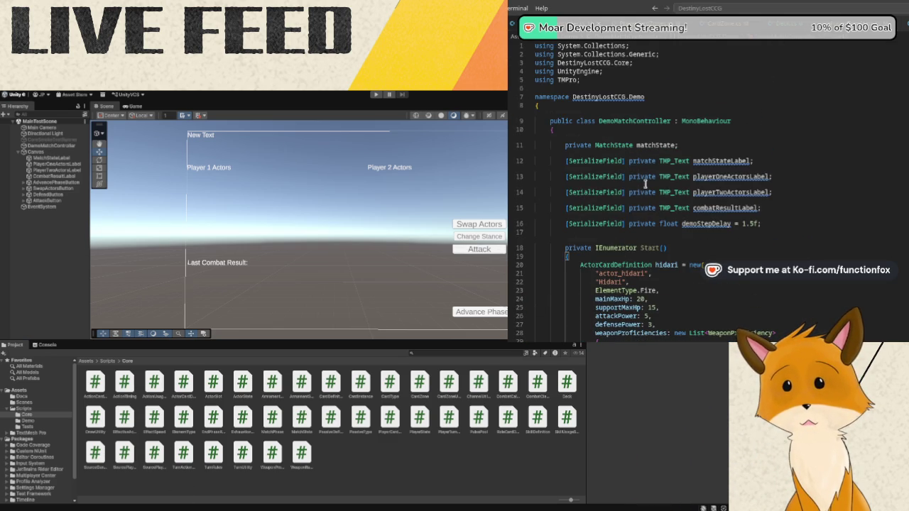
click(774, 226)
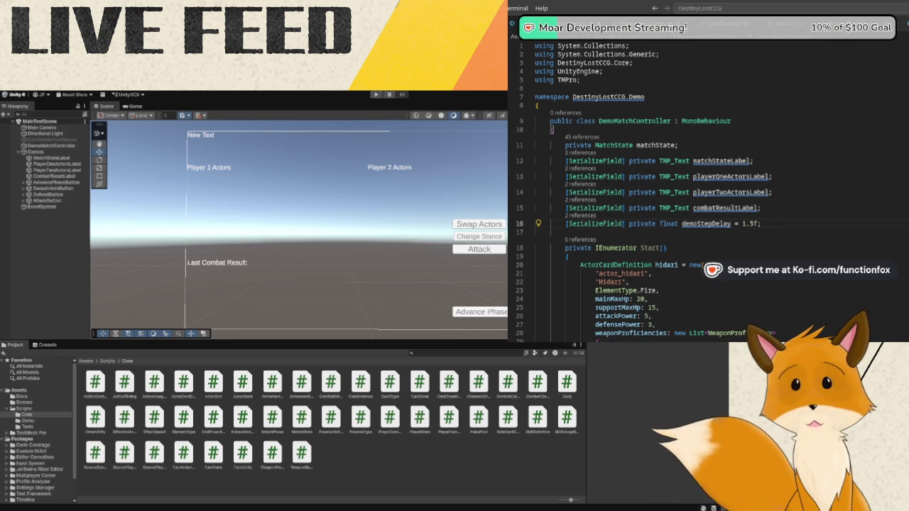
key(Return)
text([)
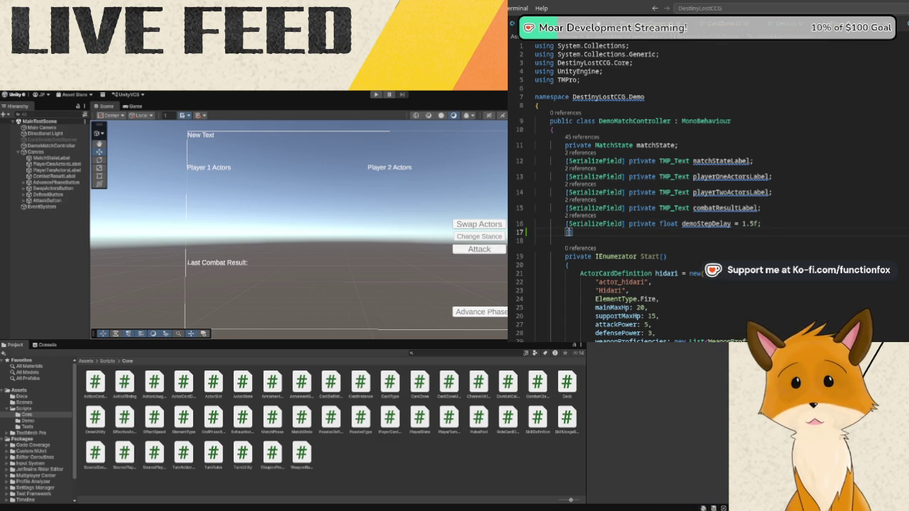
text(Ser)
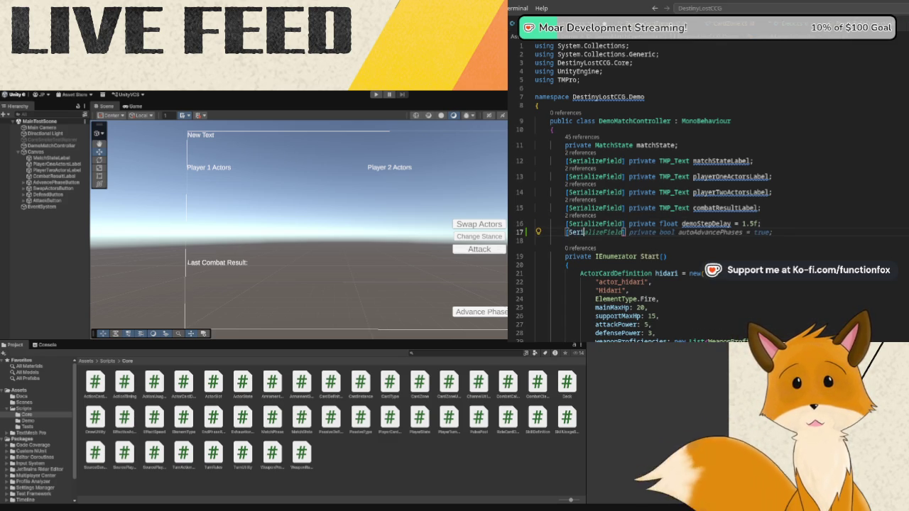
text(ial)
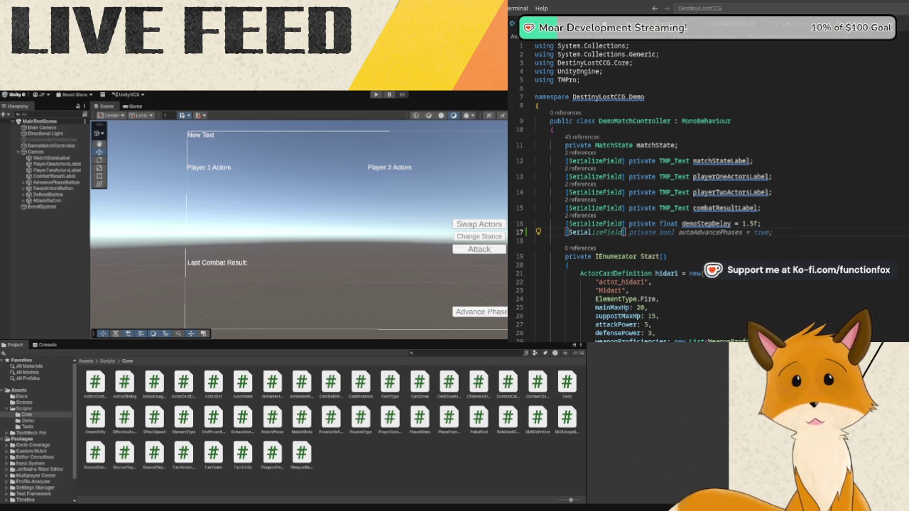
text(izeField] pri)
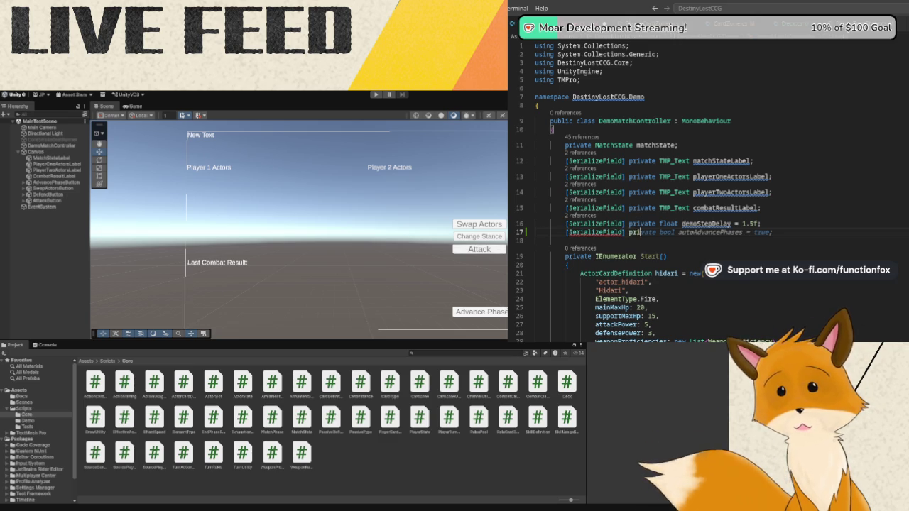
text(vate TMP_)
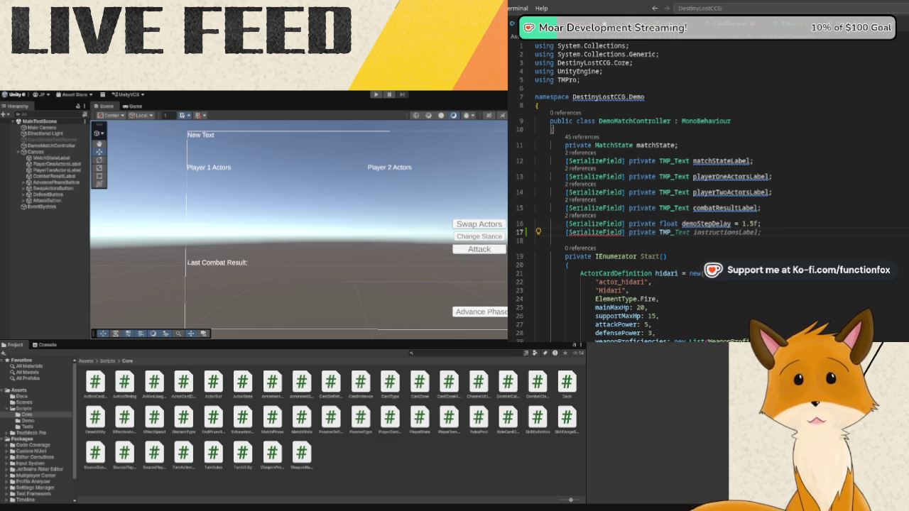
text(Text active)
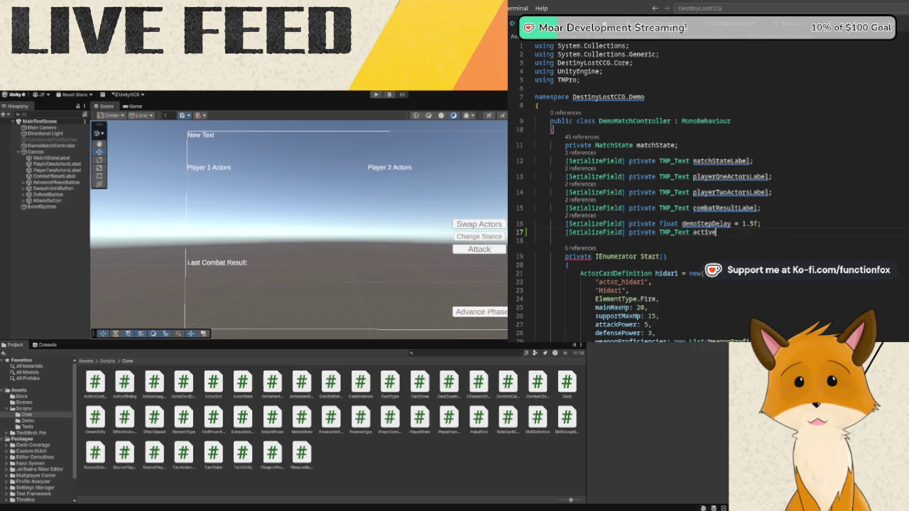
text(PlayerHand)
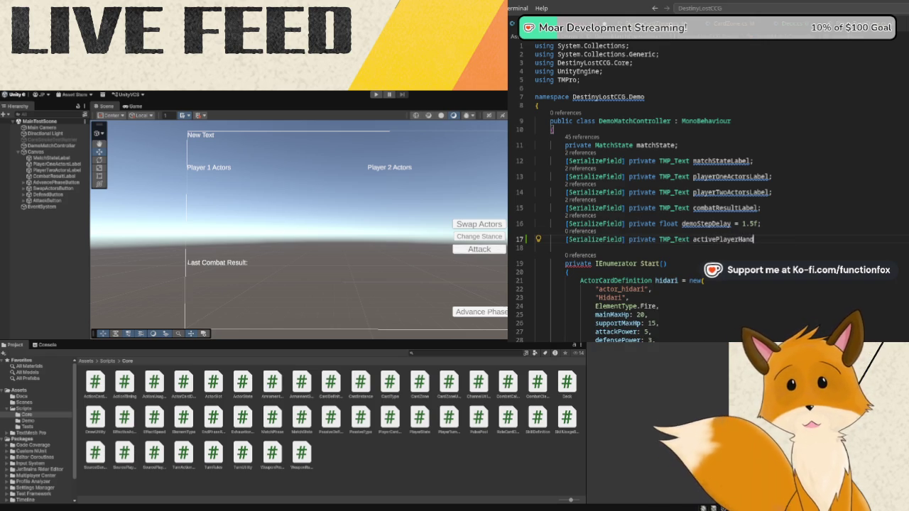
text(Label;)
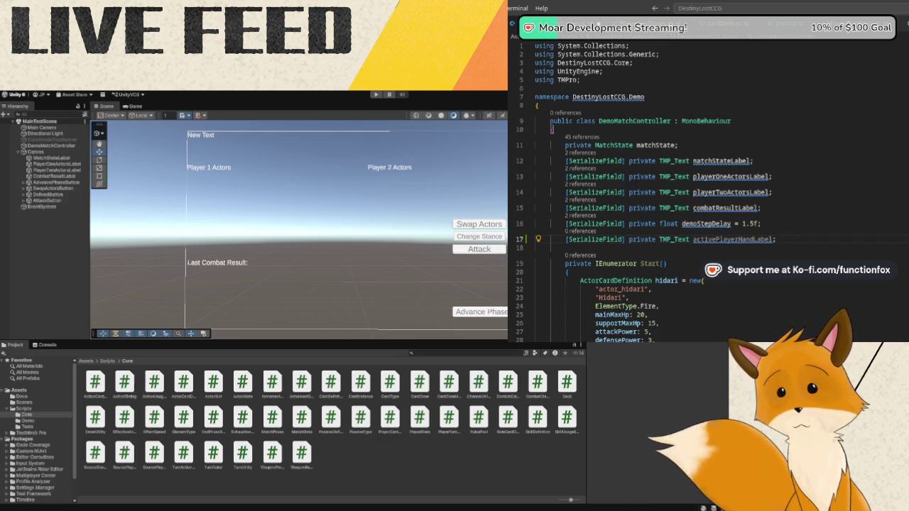
mouse_move(579, 219)
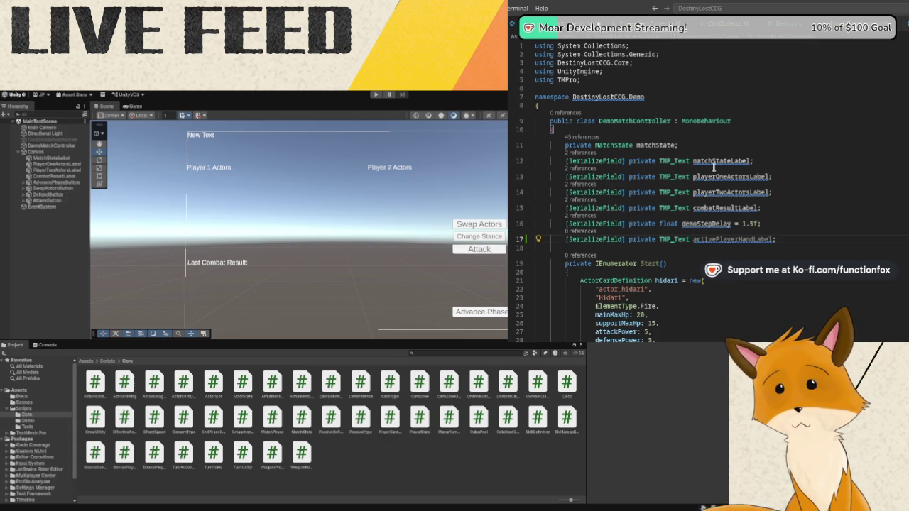
scroll(714, 165, down, 2)
scroll(711, 174, down, 2)
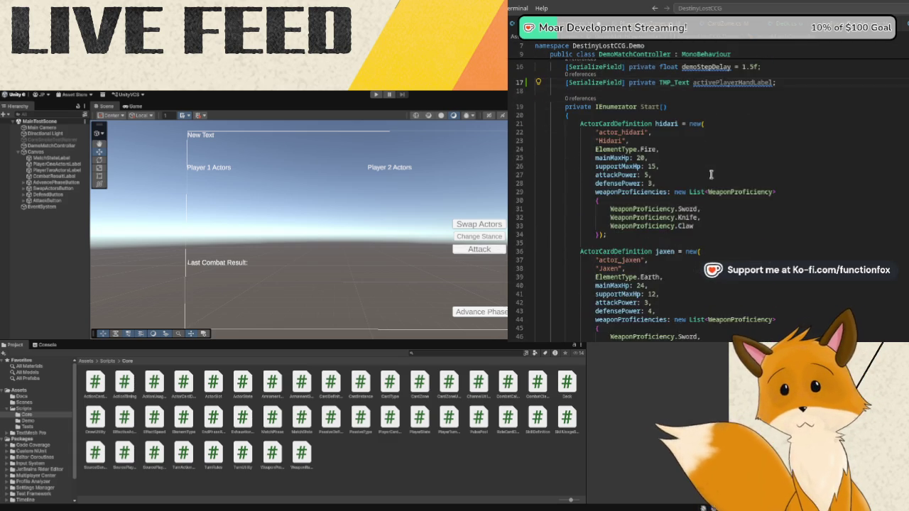
scroll(711, 174, down, 18)
scroll(753, 240, down, 11)
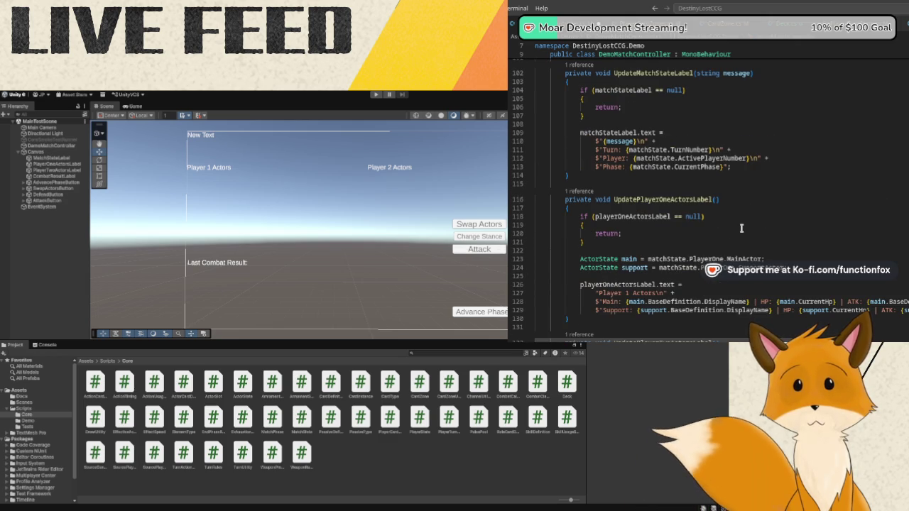
scroll(741, 228, down, 6)
scroll(742, 223, down, 7)
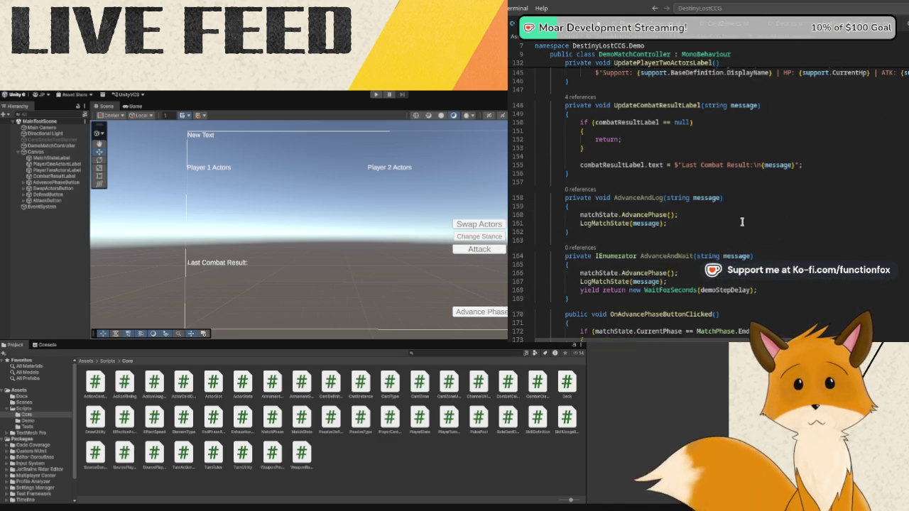
scroll(742, 221, down, 5)
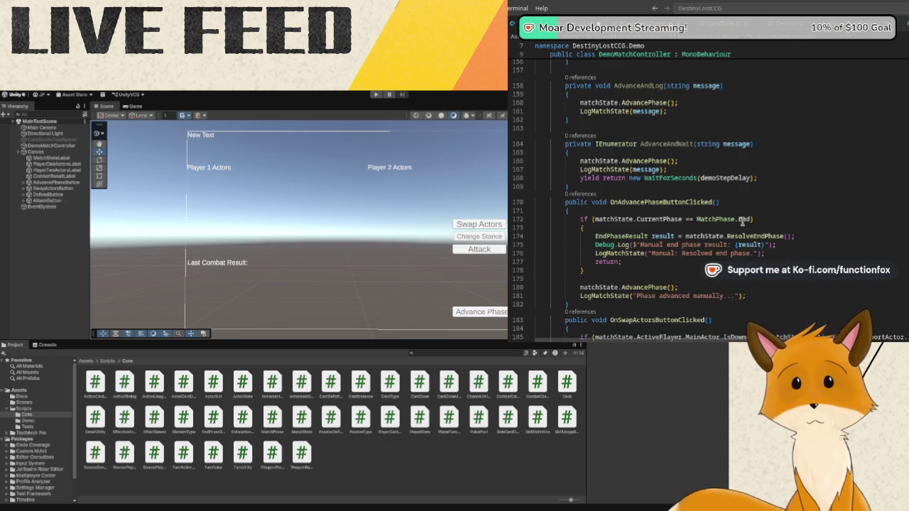
scroll(741, 221, up, 3)
scroll(741, 217, up, 3)
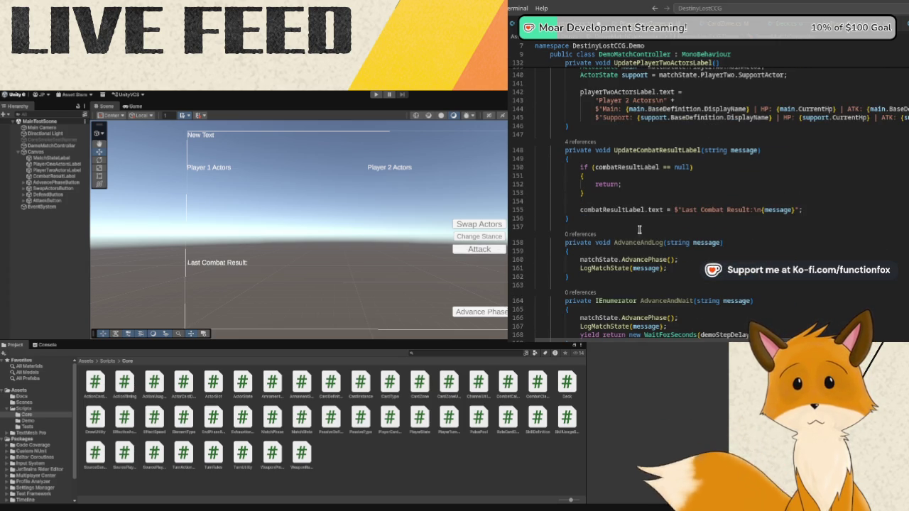
click(649, 219)
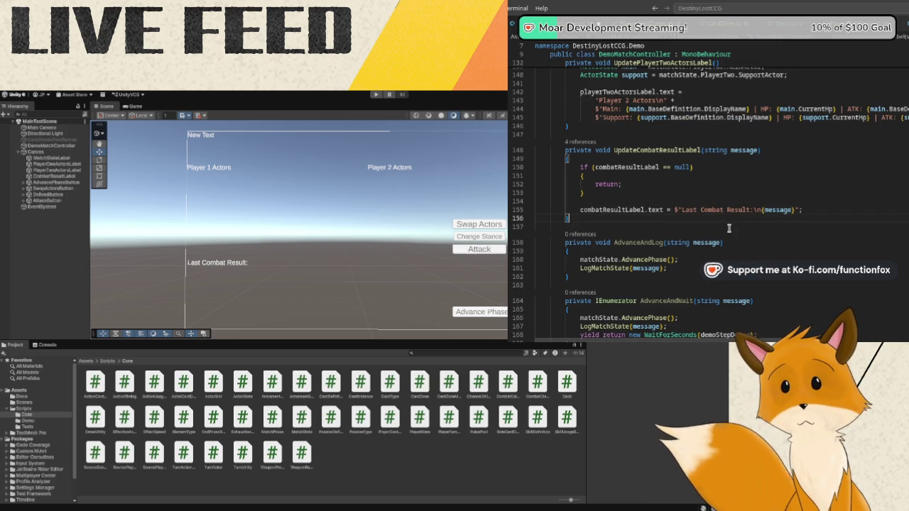
Below UpdateCombatResultLabel, create the private void UpdateActivePlayerHandLabel method from IntelliSense.
key(Return)
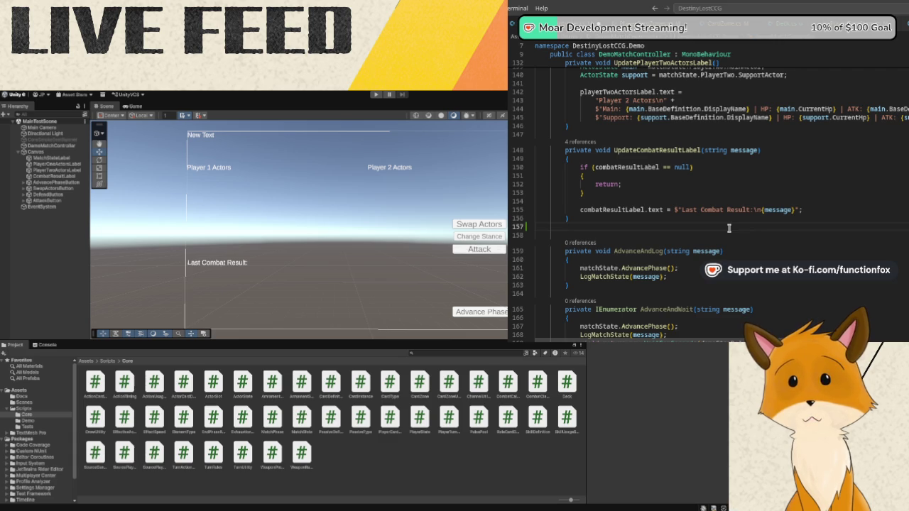
key(Return)
text(pri)
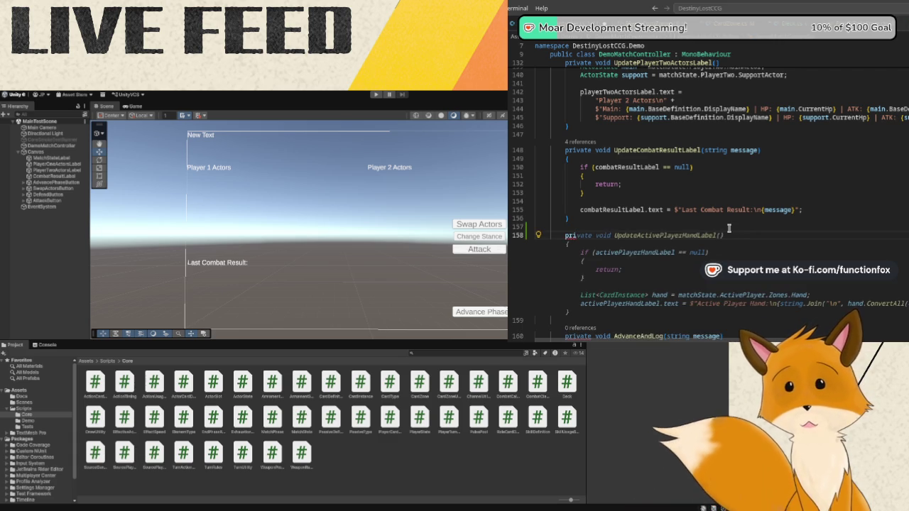
text(vate void U)
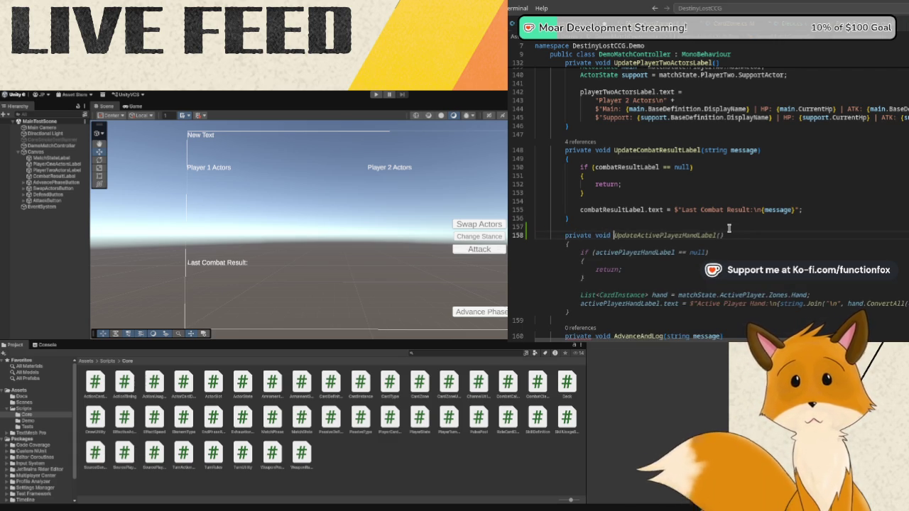
text(pdate)
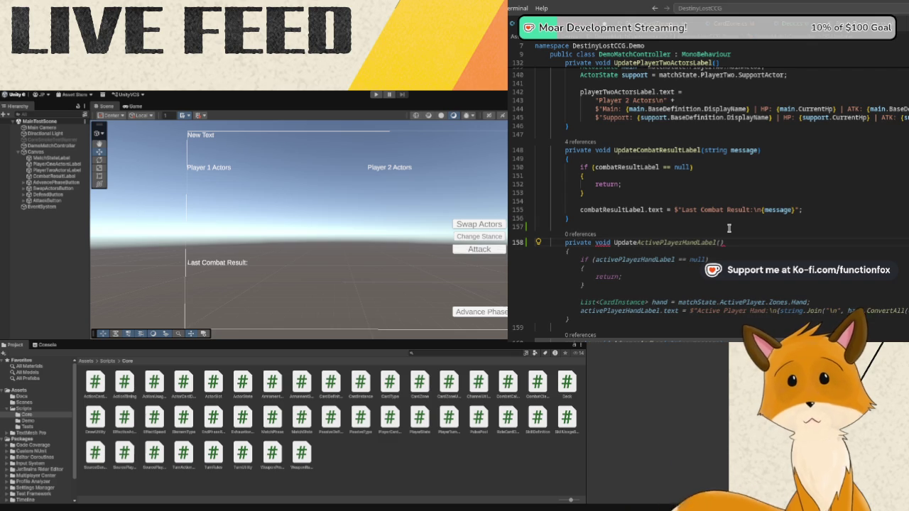
text(ActivePla)
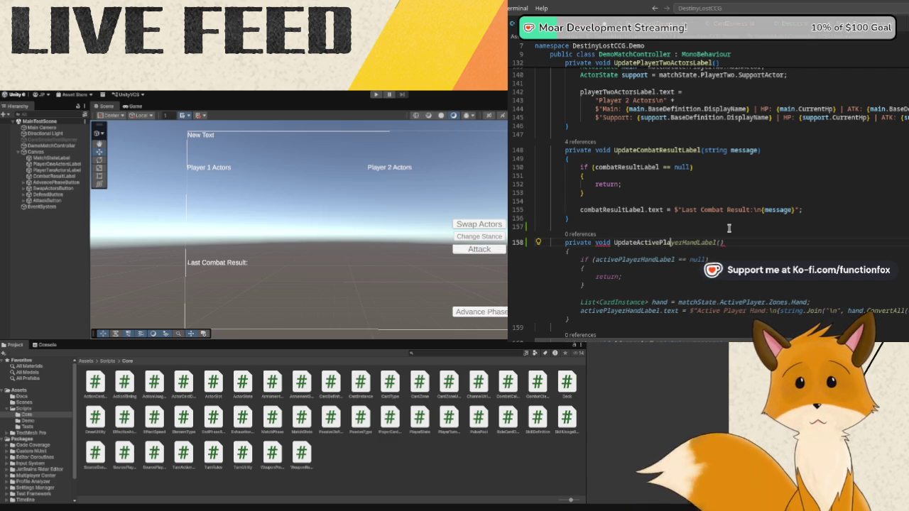
key(Tab)
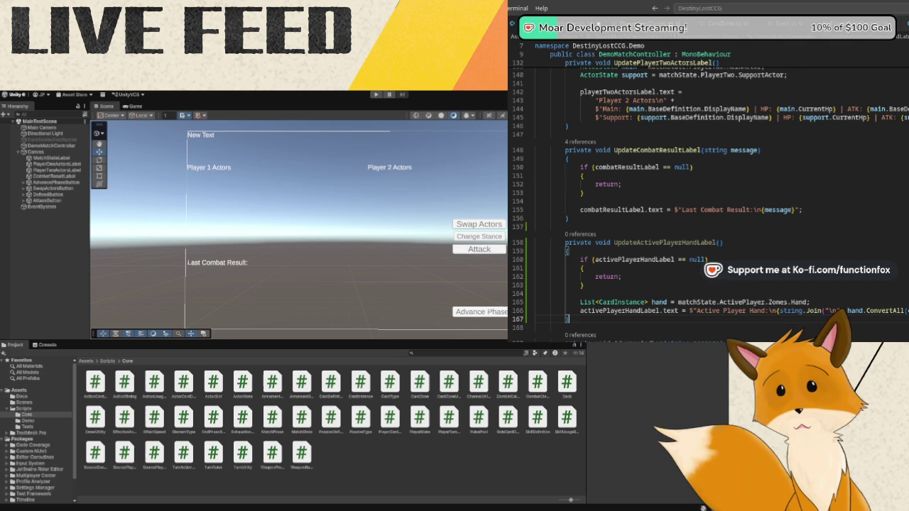
click(709, 260)
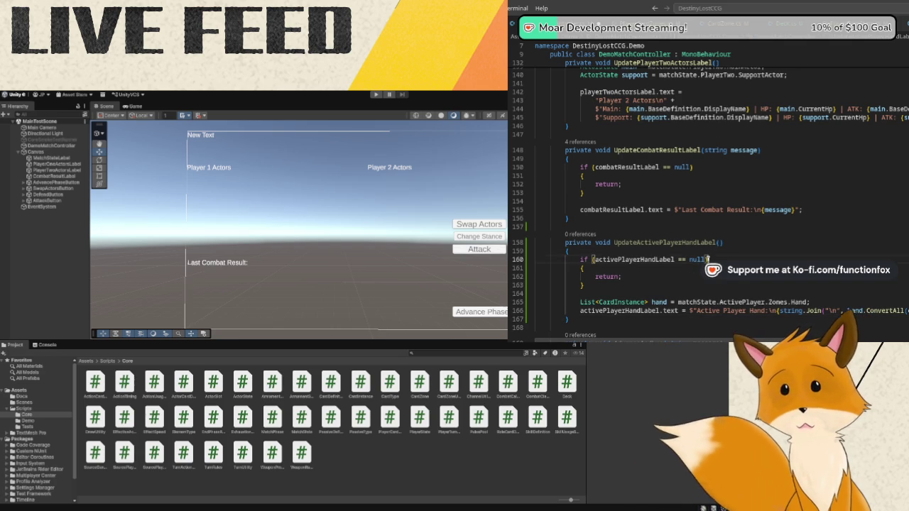